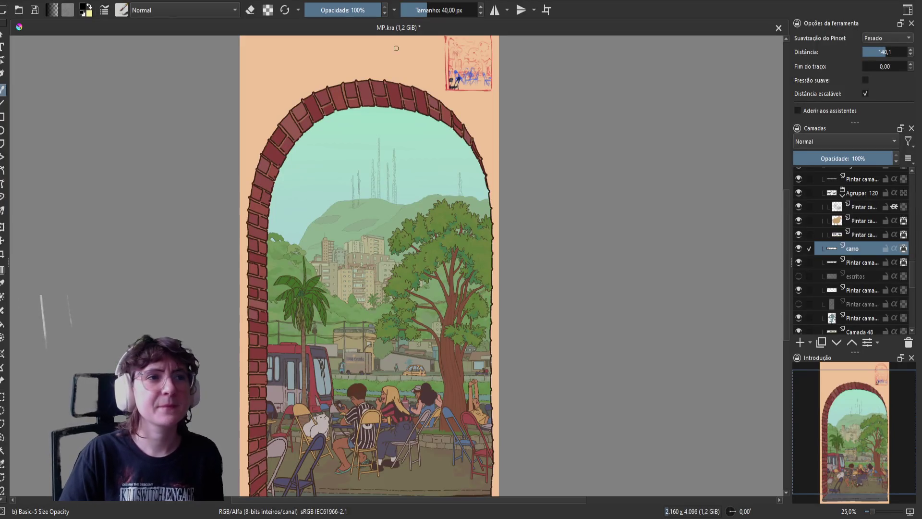
Pan the view slightly to review the finished brick-arch street illustration at 25% zoom.
left_click_drag(888, 361, 874, 369)
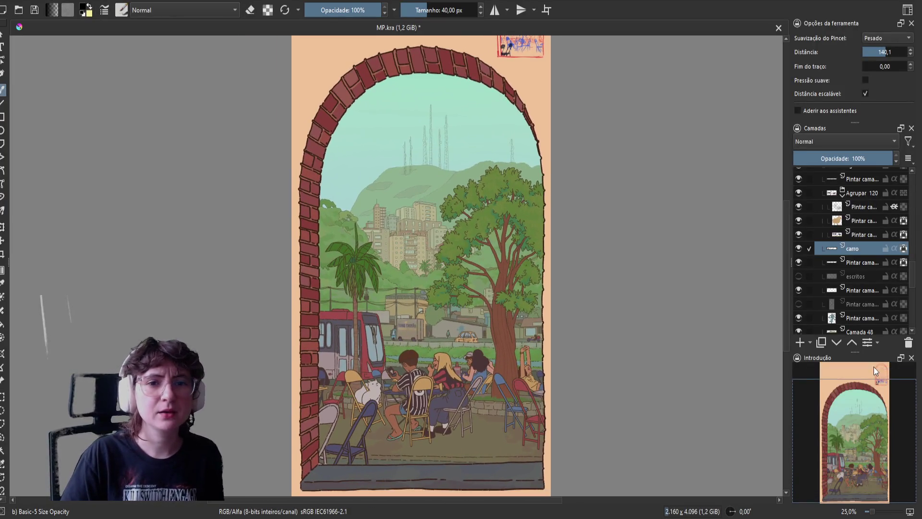
scroll(435, 354, "up", 4)
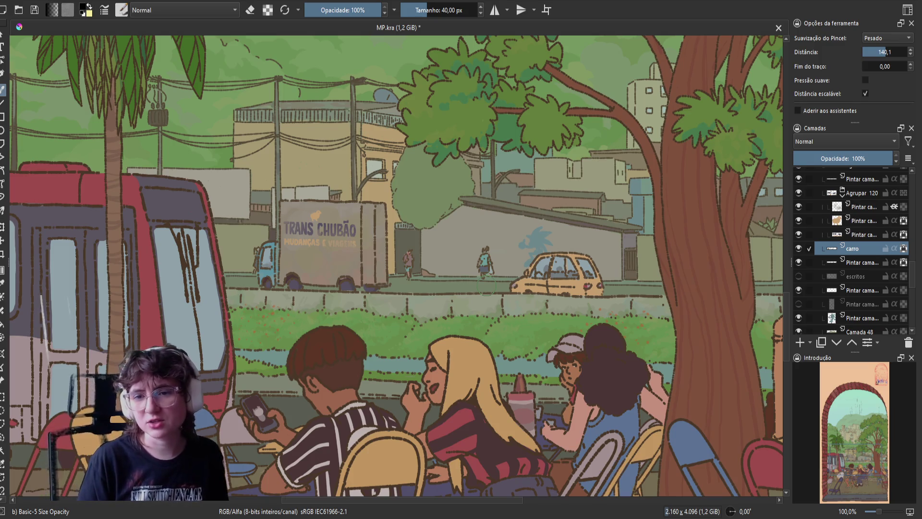
mouse_move(18, 294)
left_mouse_down()
mouse_move(23, 383)
mouse_move(50, 368)
left_mouse_up()
left_click_drag(66, 294, 76, 359)
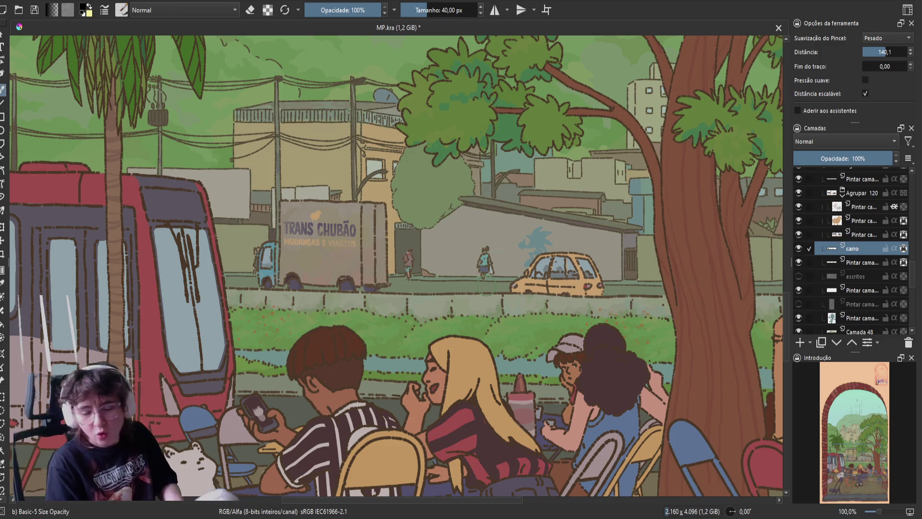
key("ctrl+z")
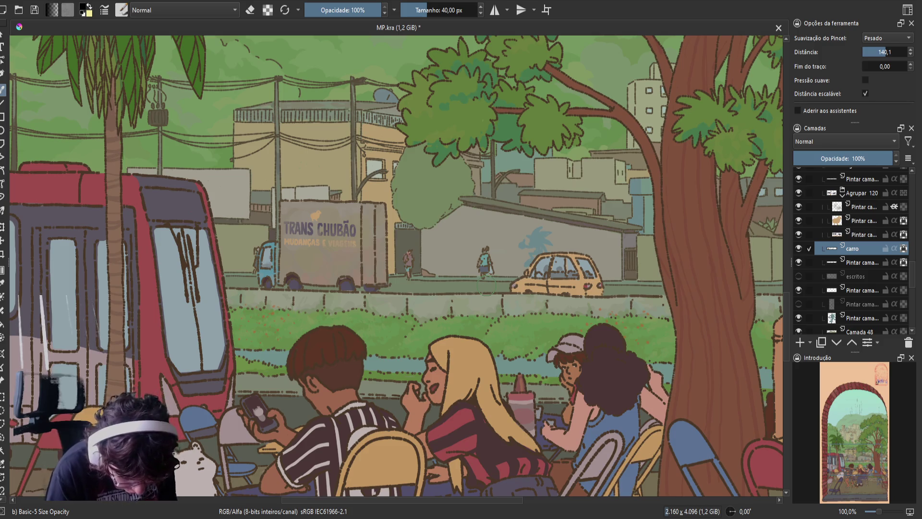
key("ctrl+z")
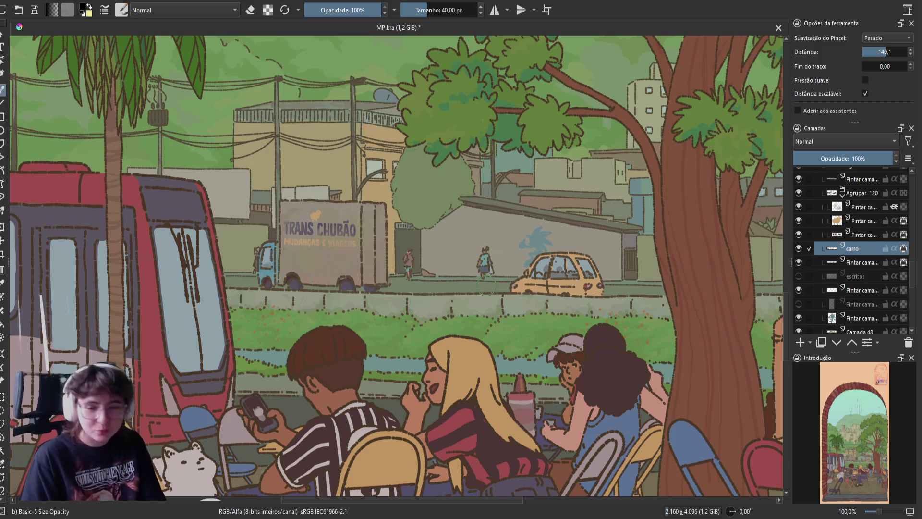
key("ctrl+shift+z")
key("ctrl+shift+z")
key("ctrl+shift+z")
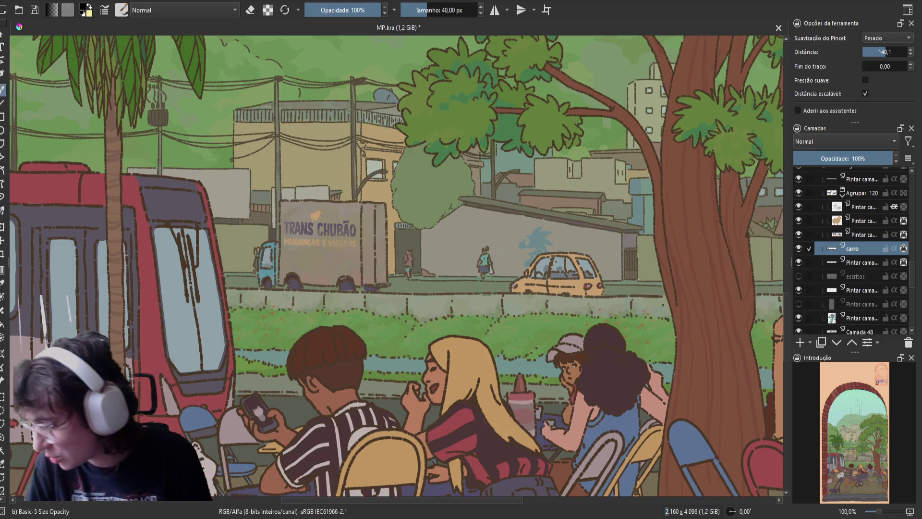
key("ctrl+shift+z")
key("ctrl+shift+z")
key("ctrl+shift+z")
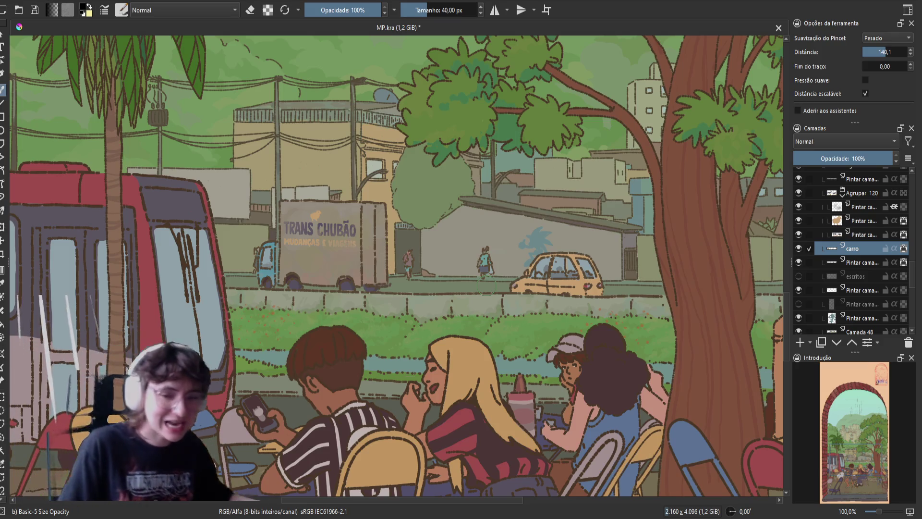
key("ctrl+z")
key("ctrl+z")
key("ctrl+z")
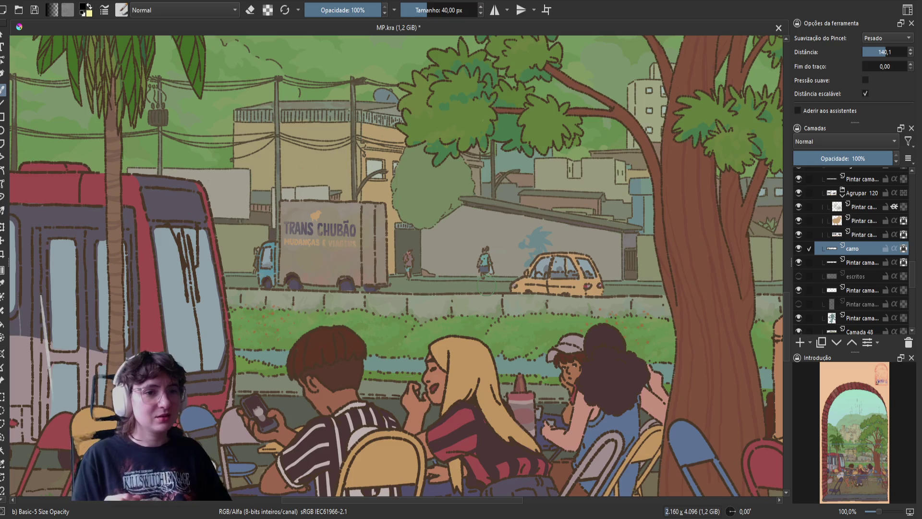
key("ctrl+z")
key("ctrl+z")
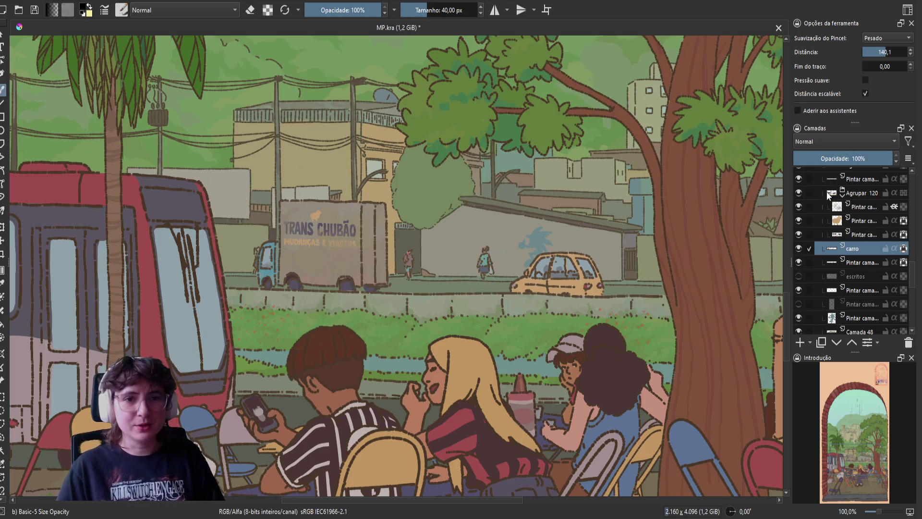
key("minus")
key("minus")
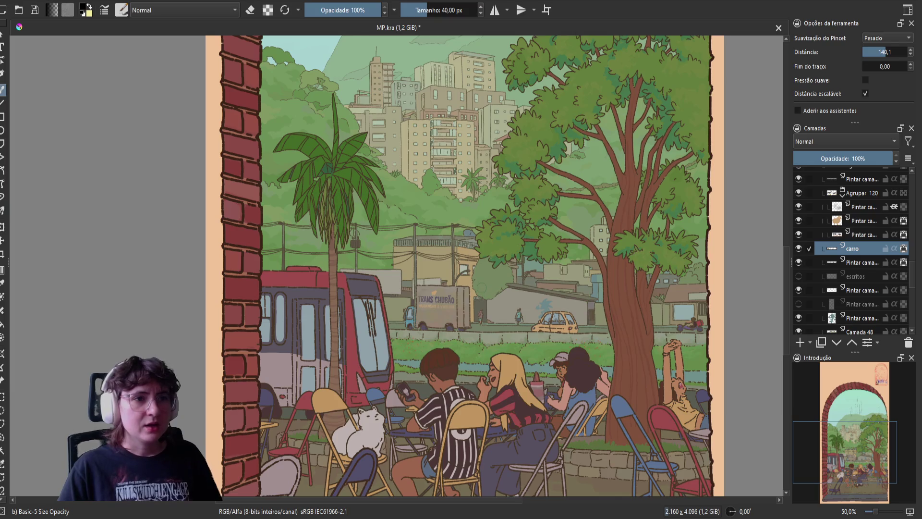
key("minus")
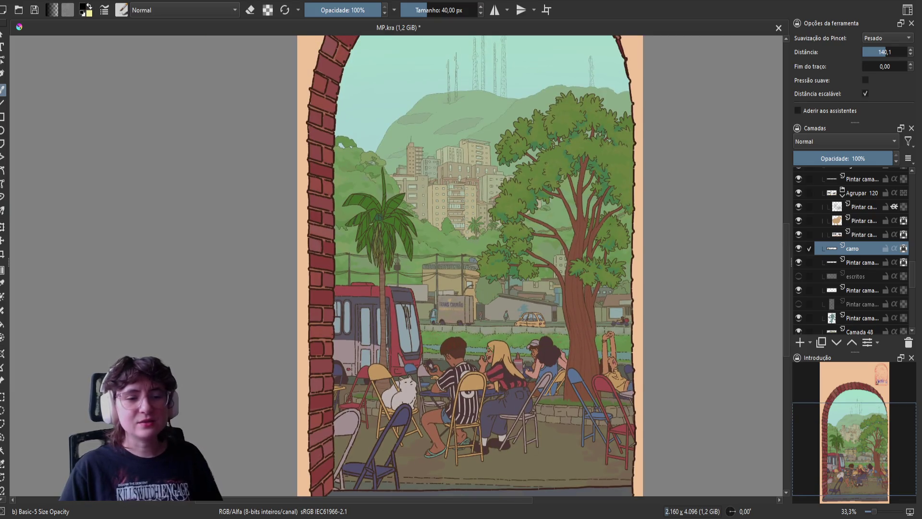
key("plus")
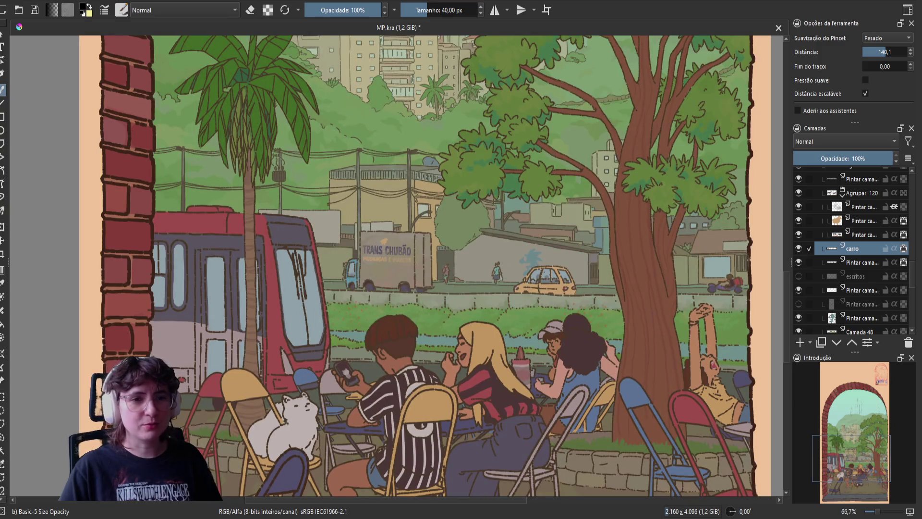
scroll(755, 278, "down", 1)
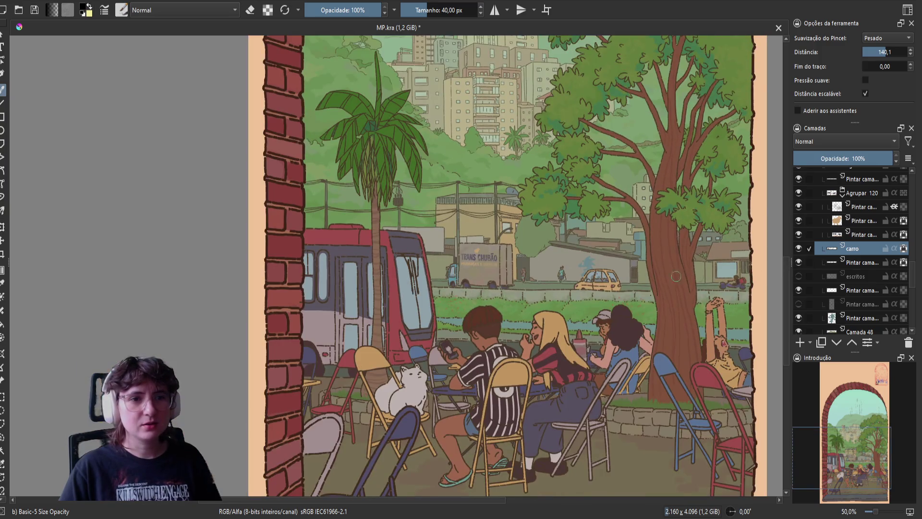
scroll(675, 276, "up", 2)
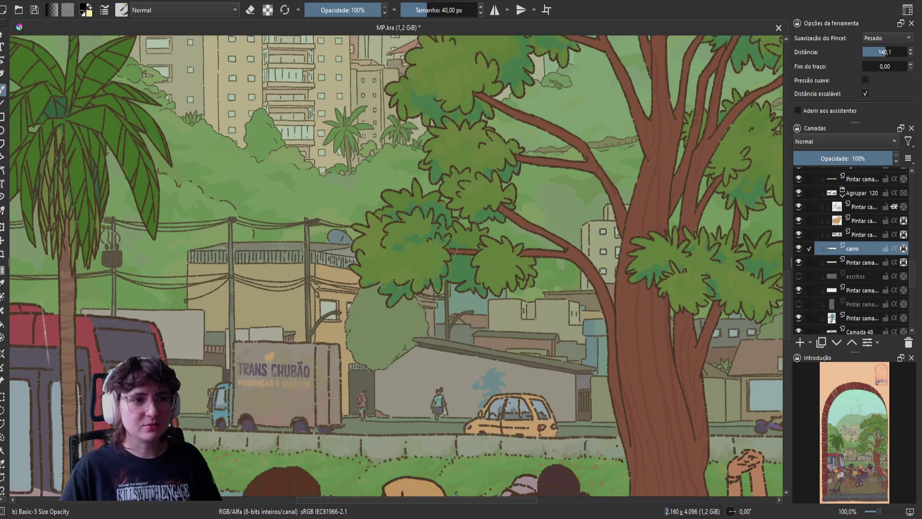
scroll(480, 255, "up", 5)
scroll(546, 270, "right", 2)
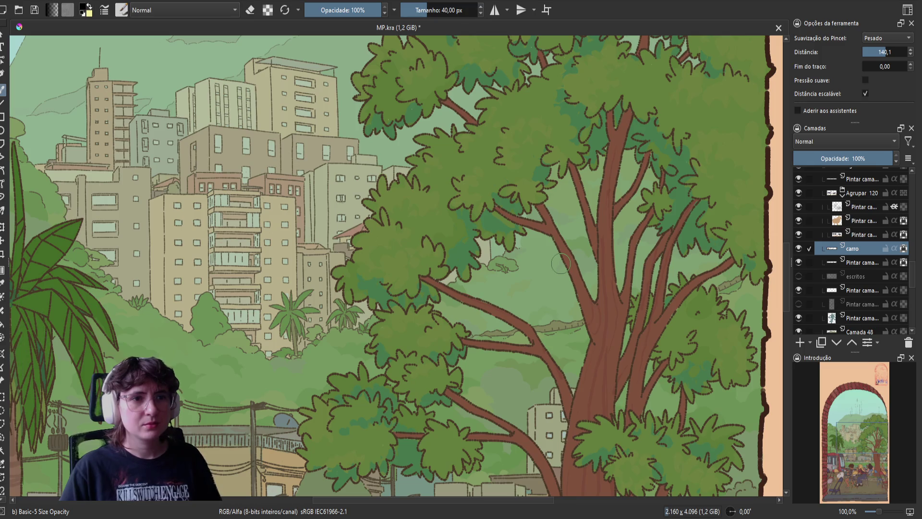
scroll(837, 250, "up", 3)
scroll(837, 249, "up", 5)
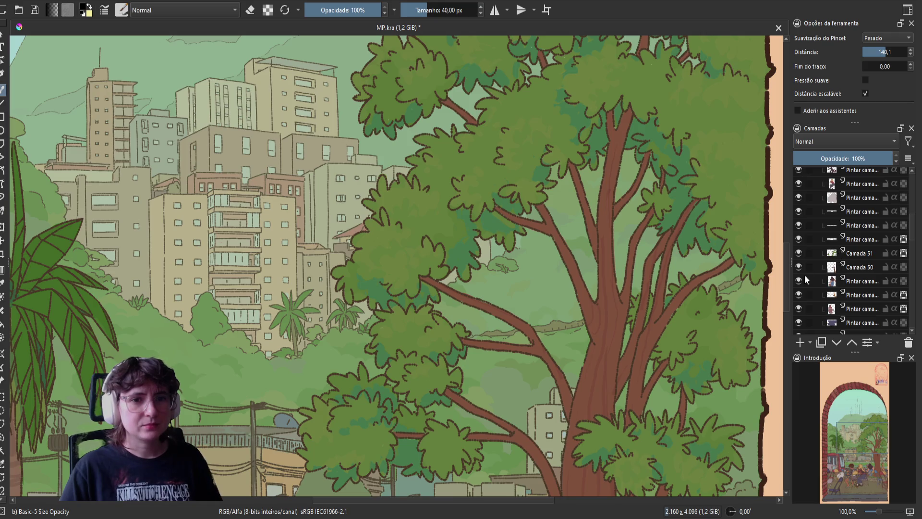
Select Camada 51, check its foliage fills by hiding and showing it, and pick the Basic-5 Size brush.
left_click(850, 253)
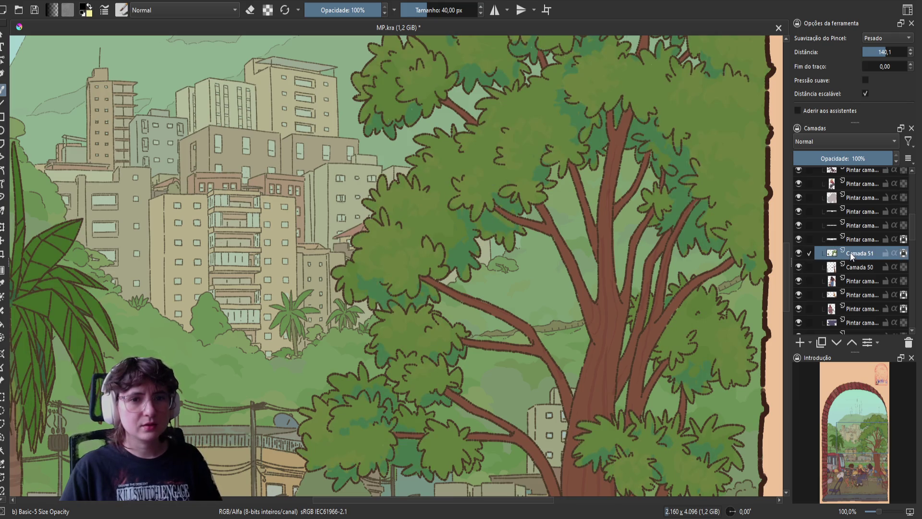
left_click(798, 253)
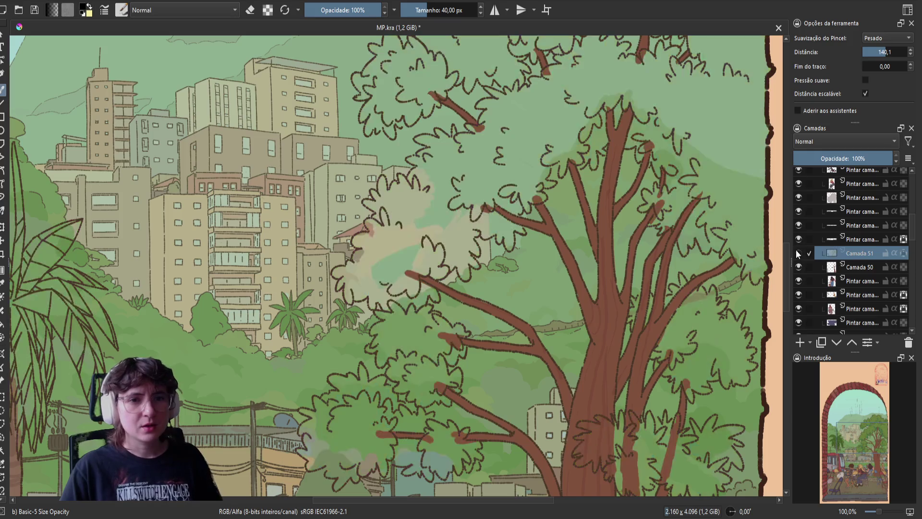
left_click(798, 253)
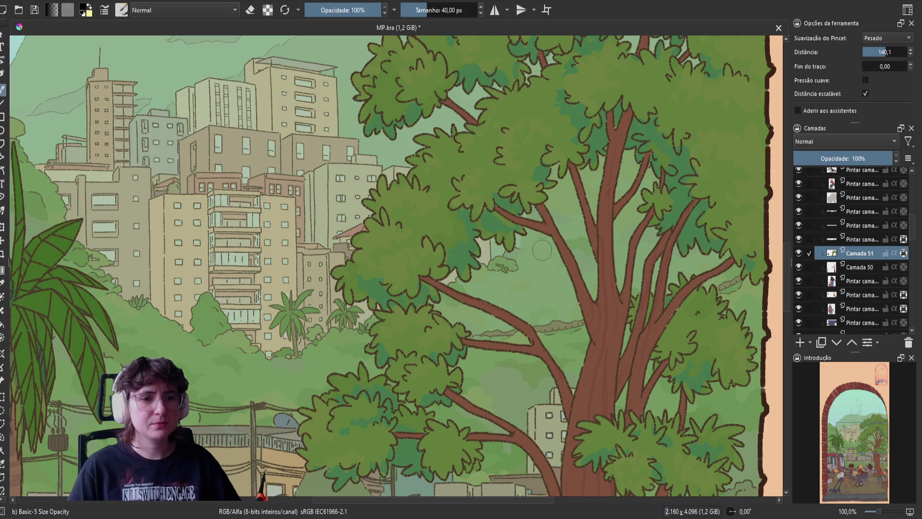
right_click(541, 250)
left_click(607, 259)
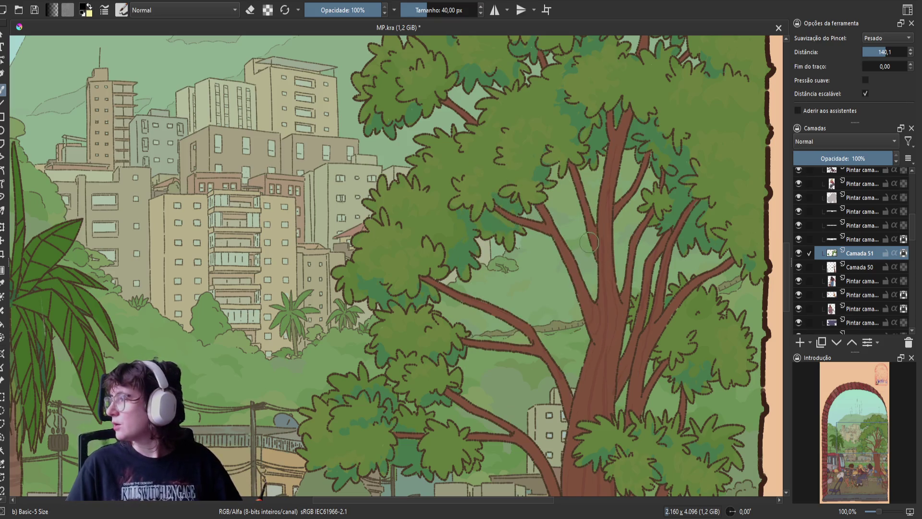
Sample the foliage green as paint colour and lower brush smoothing distance from 140.1 to 12.9.
left_click_drag(592, 257, 562, 285)
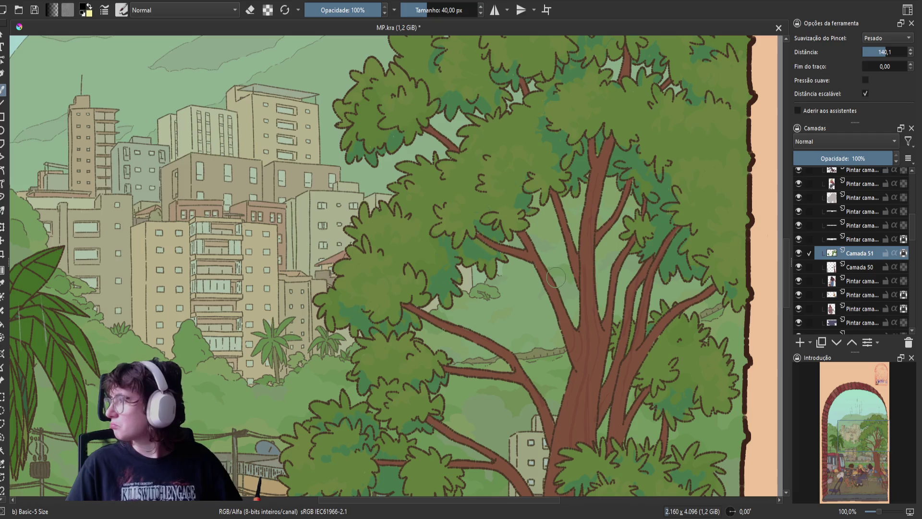
left_click_drag(556, 277, 514, 327)
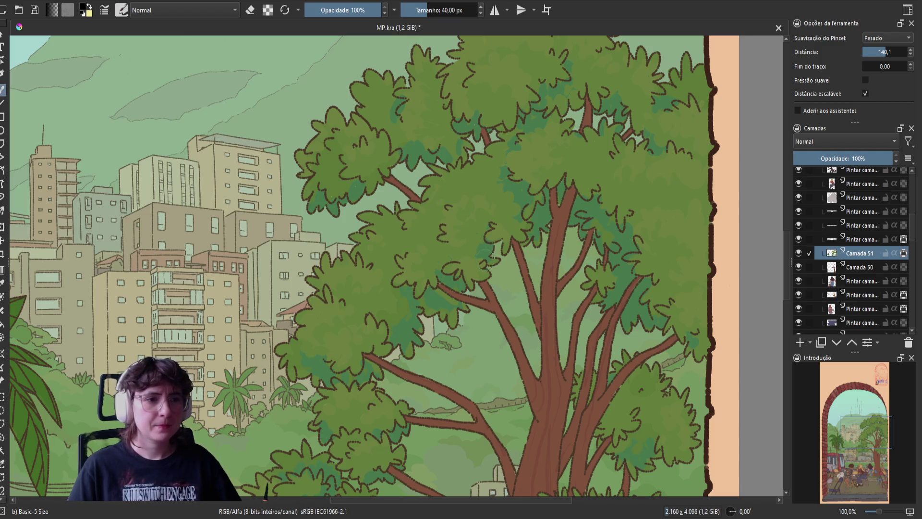
left_click(456, 301, "ctrl")
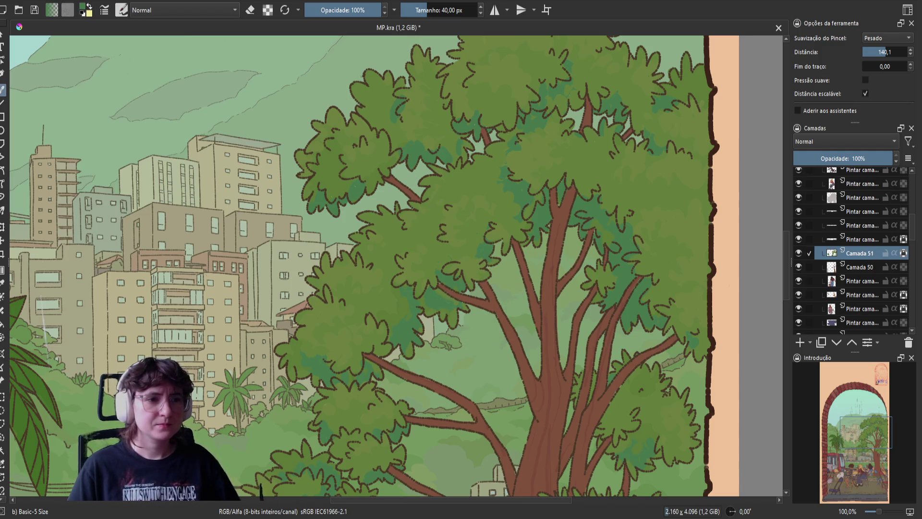
left_click_drag(885, 52, 872, 51)
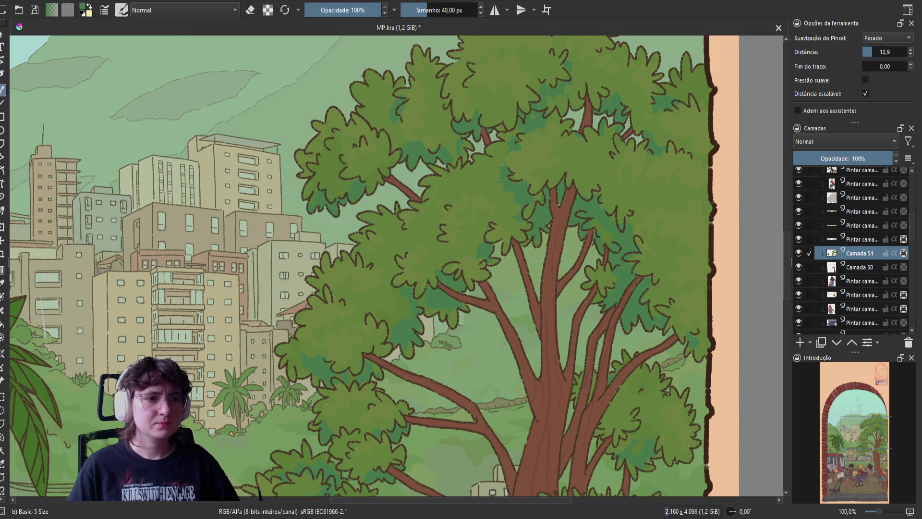
Remove the stray light stroke from the palm leaf and sample a new paint colour.
left_click_drag(45, 338, 50, 386)
key("ctrl+z")
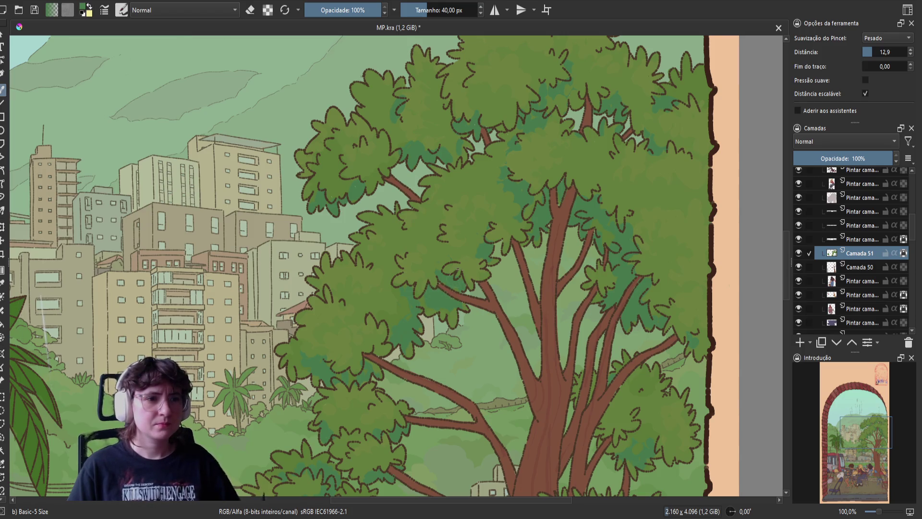
left_click(448, 252, "ctrl")
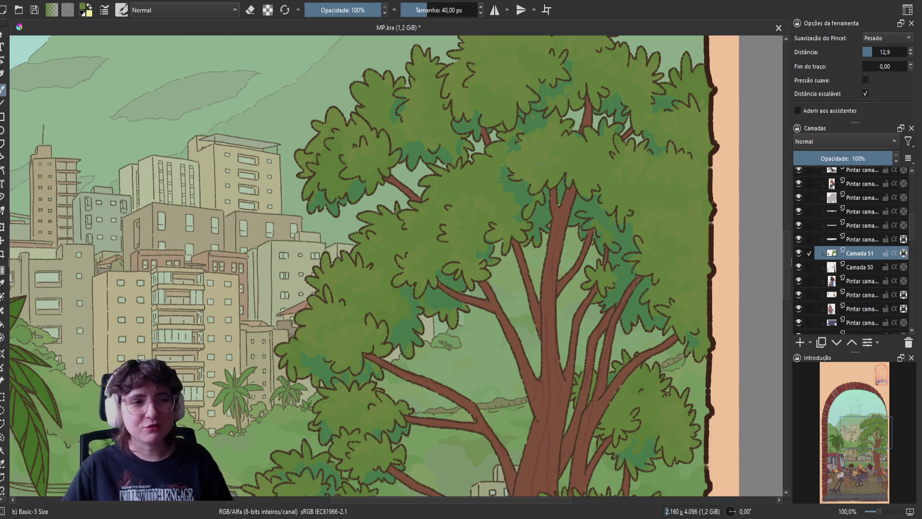
With the view mirrored, paint dark green shading into the tree's foliage and sample another green.
key("m")
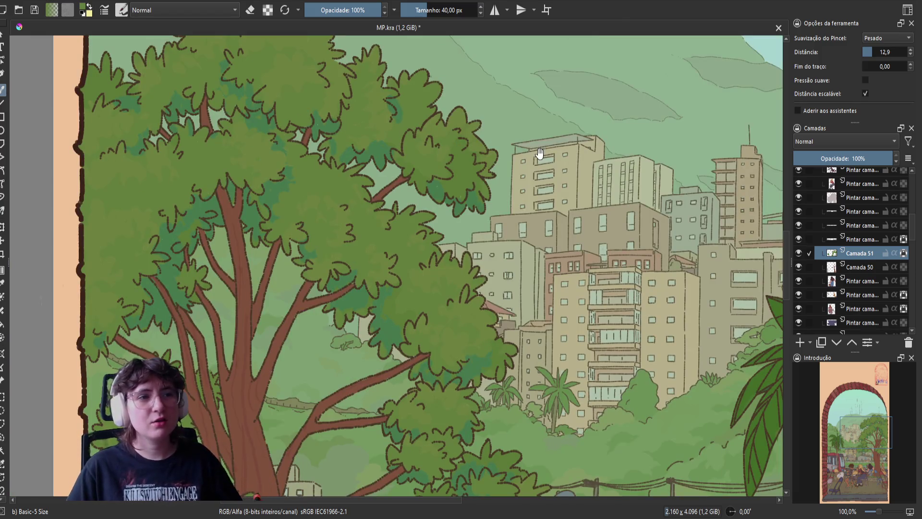
left_click_drag(455, 256, 517, 330)
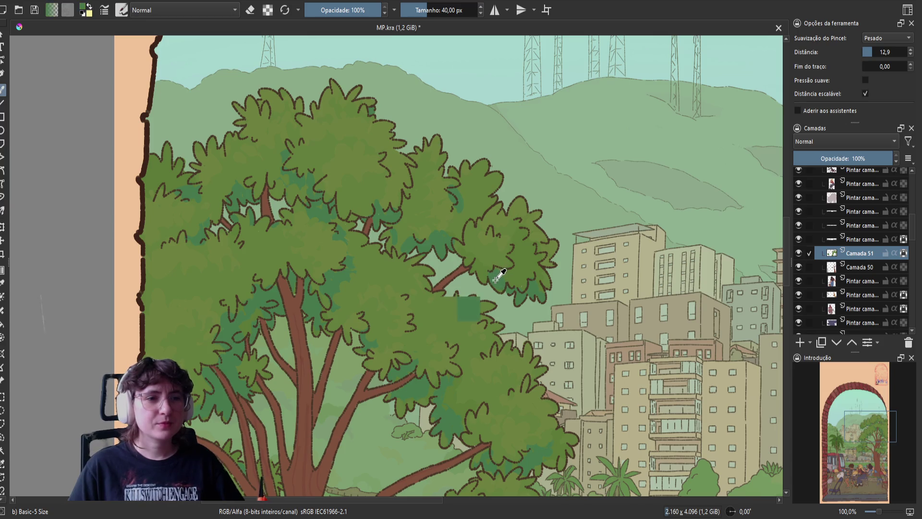
left_click_drag(498, 283, 499, 271)
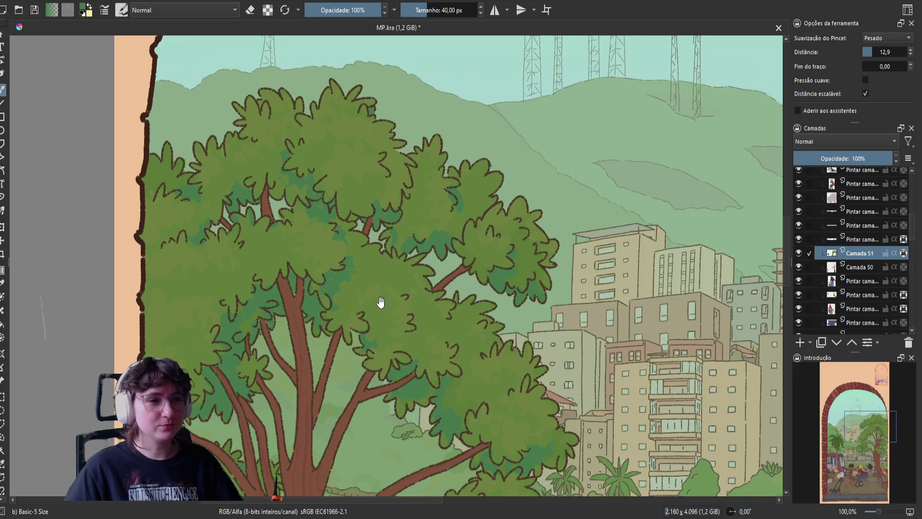
left_click_drag(380, 302, 422, 268)
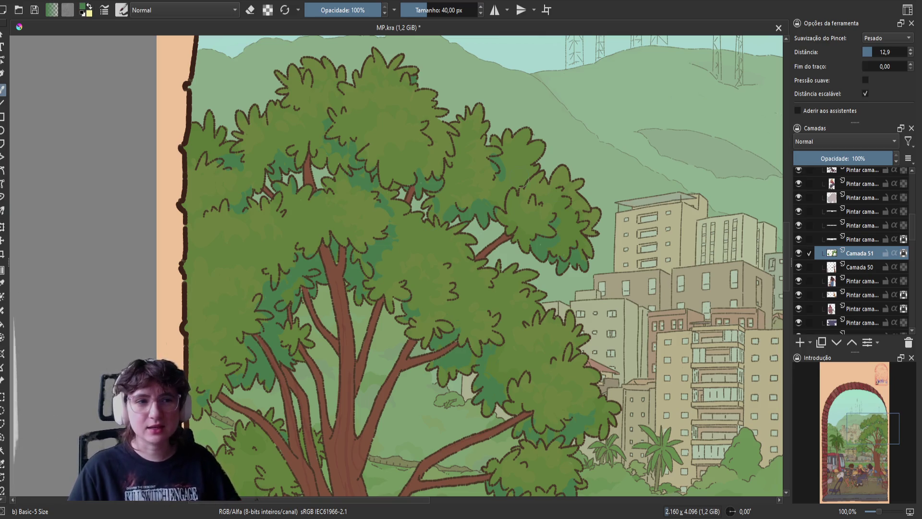
left_click(529, 227, "ctrl")
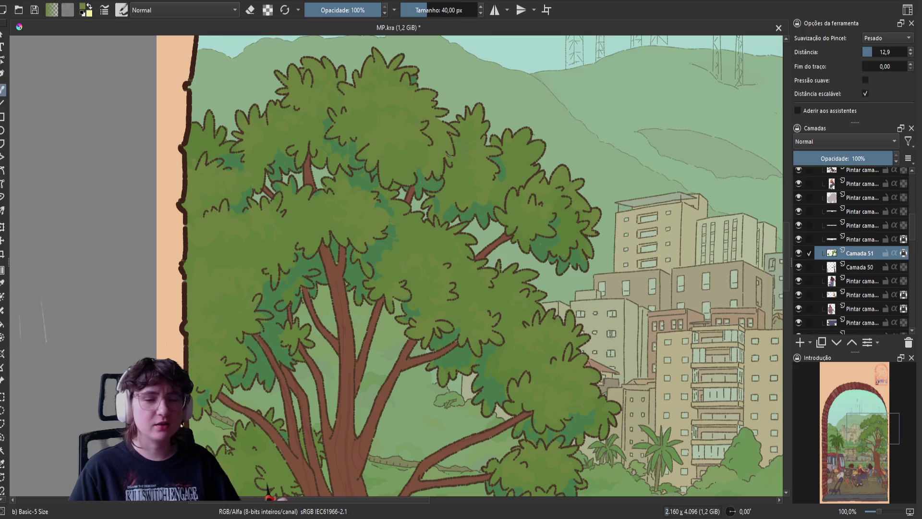
Save MP.kra and return the canvas to an unmirrored view over the tree's crown.
key("ctrl+s")
key("m")
left_click_drag(461, 216, 555, 231)
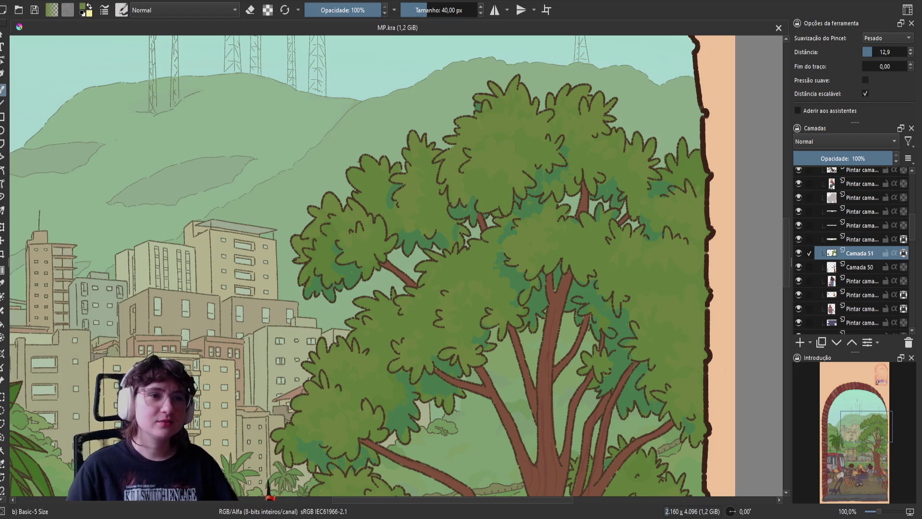
Add a few dark shading strokes to the upper foliage, then mirror the view centred on the tree.
left_click(456, 204)
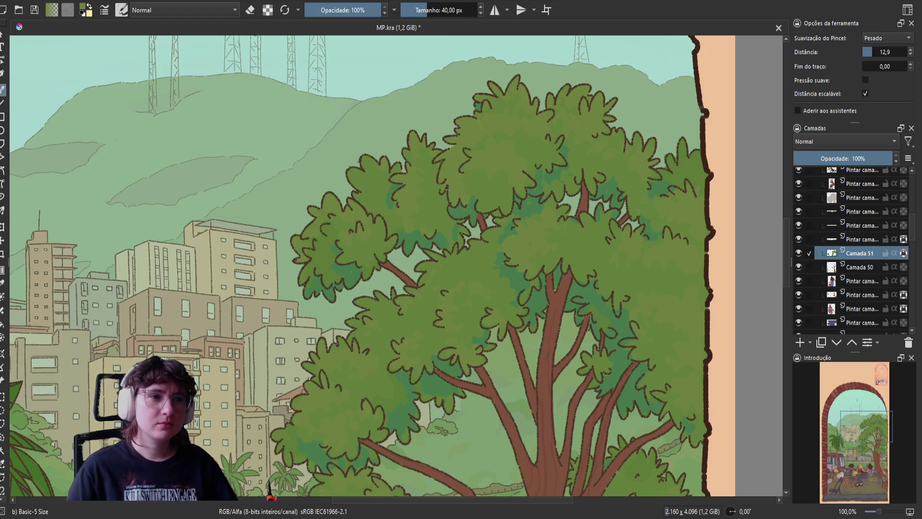
left_click_drag(454, 208, 460, 199)
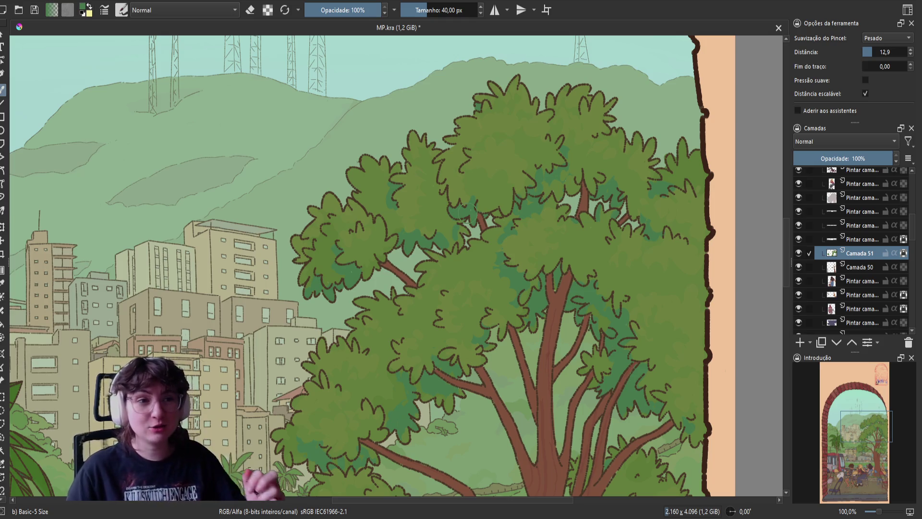
key("m")
left_click_drag(374, 219, 470, 219)
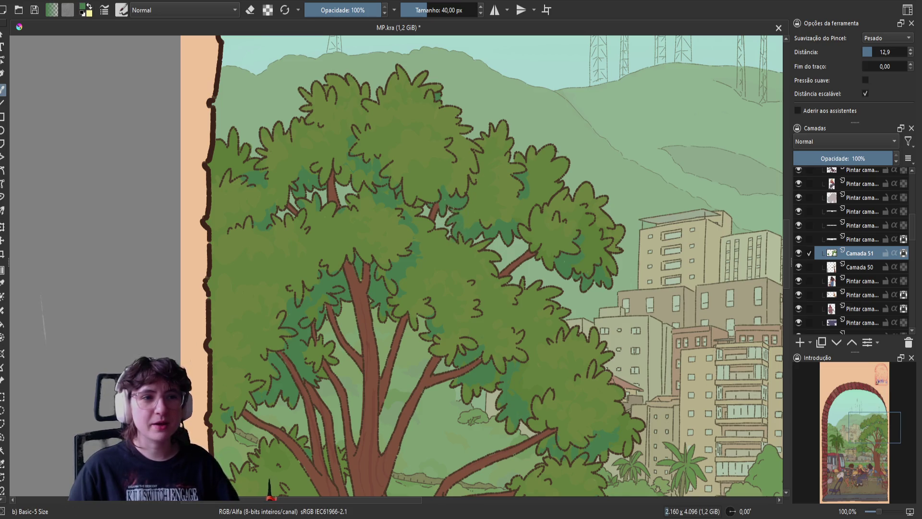
key("e")
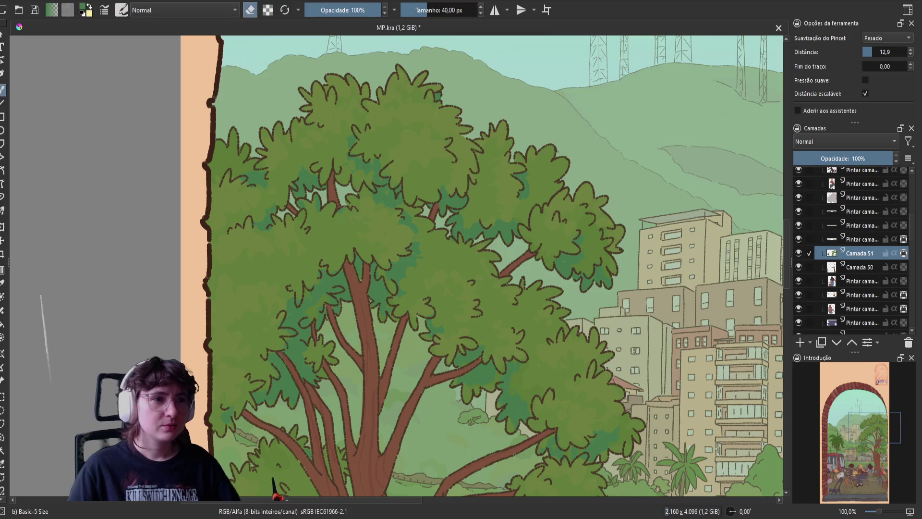
key("e")
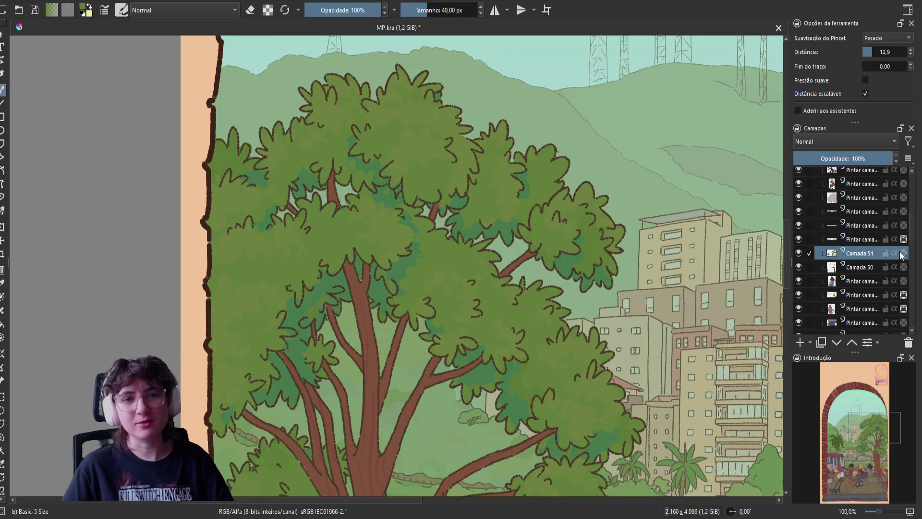
Toggle eraser mode off again and undo the lighter green patch on the tree foliage.
key("e")
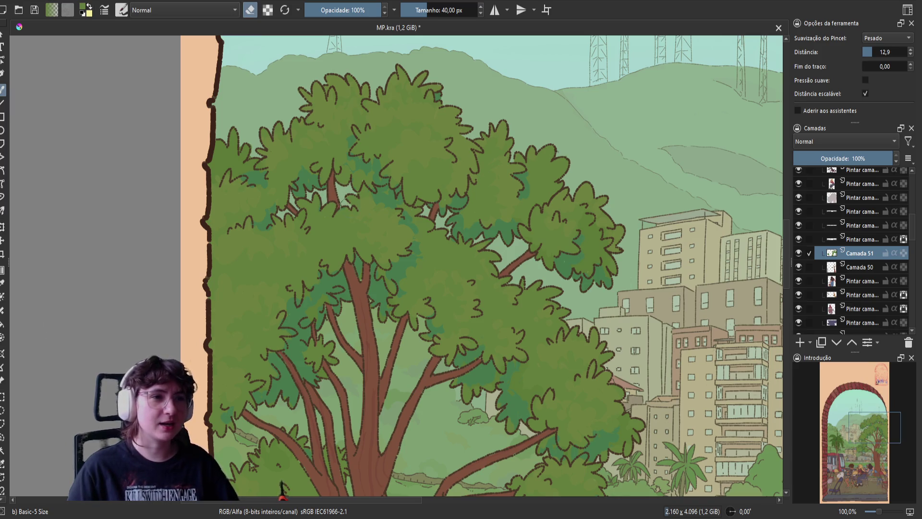
key("e")
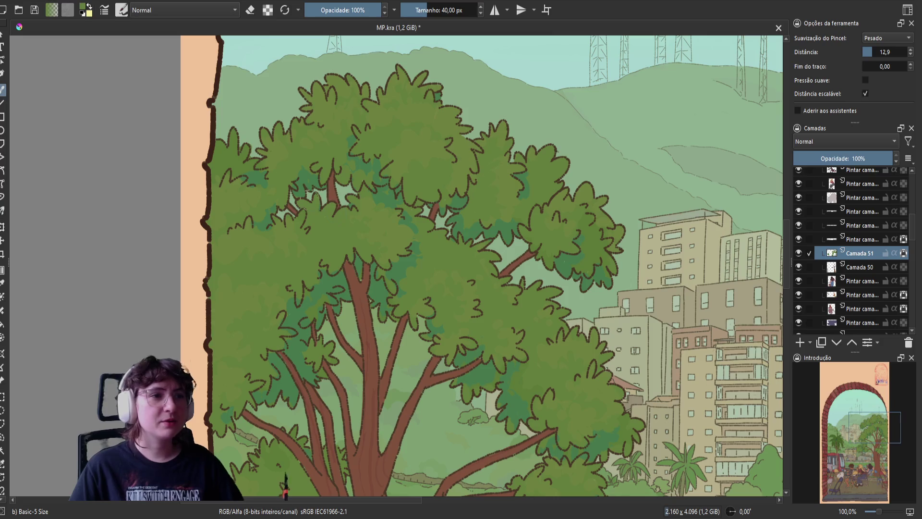
key("ctrl+z")
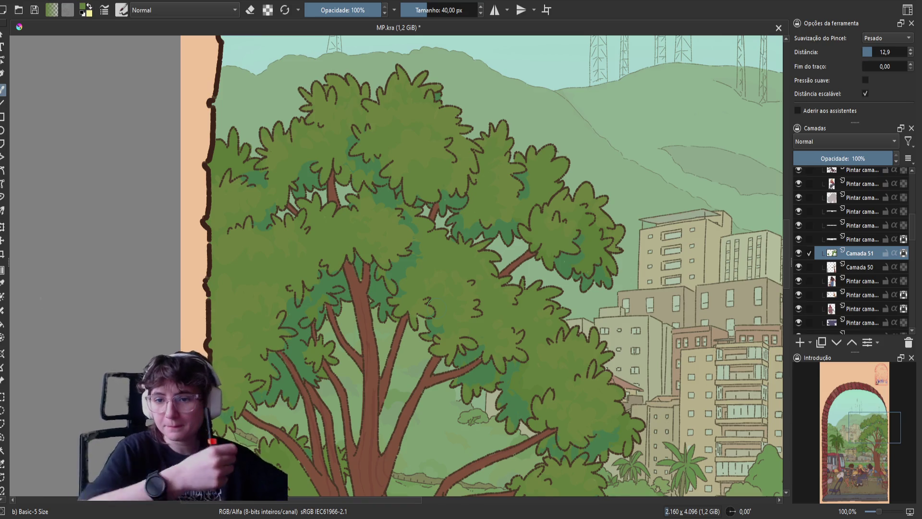
Test the brush in the empty margin, undo the trial mark, and dab a small touch-up on the tree.
left_click_drag(42, 296, 49, 373)
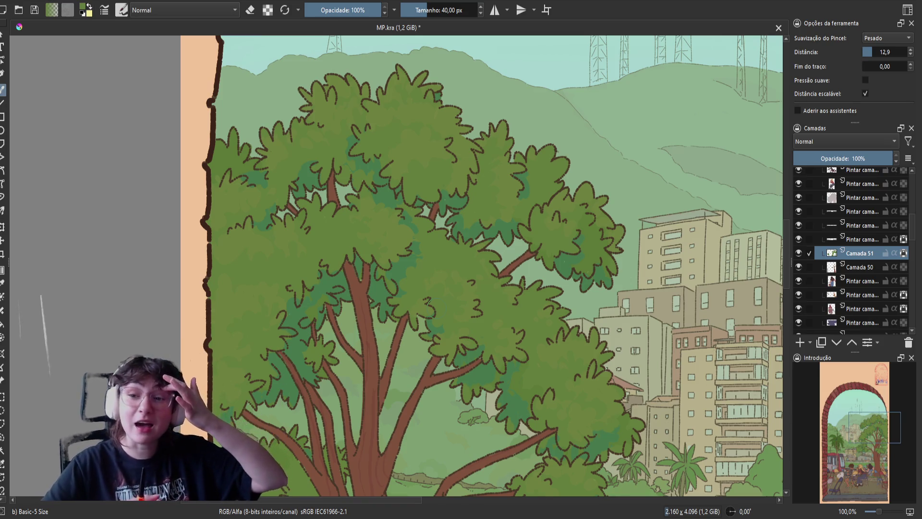
key("ctrl+z")
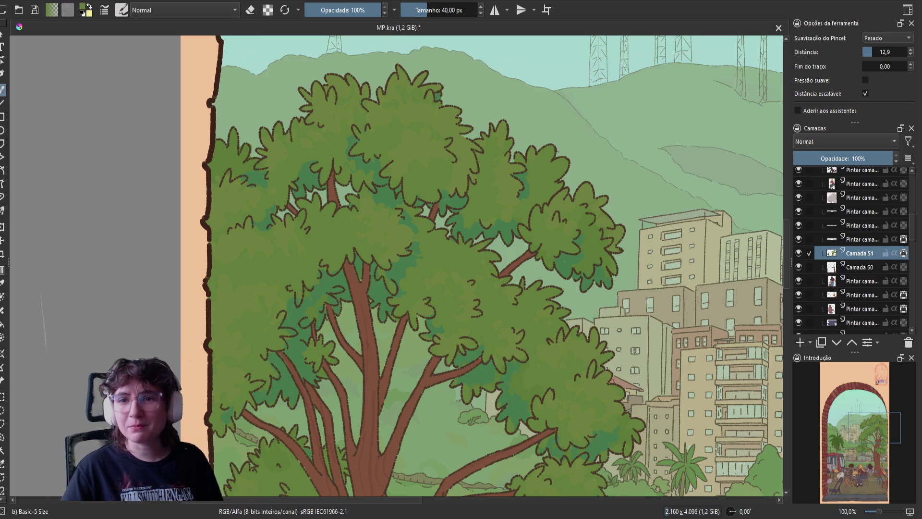
left_click_drag(18, 300, 24, 379)
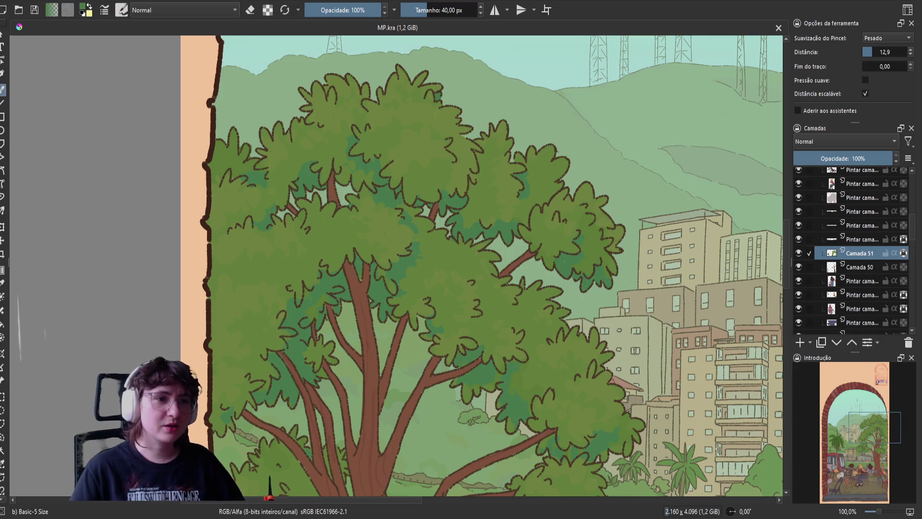
left_click_drag(411, 251, 408, 253)
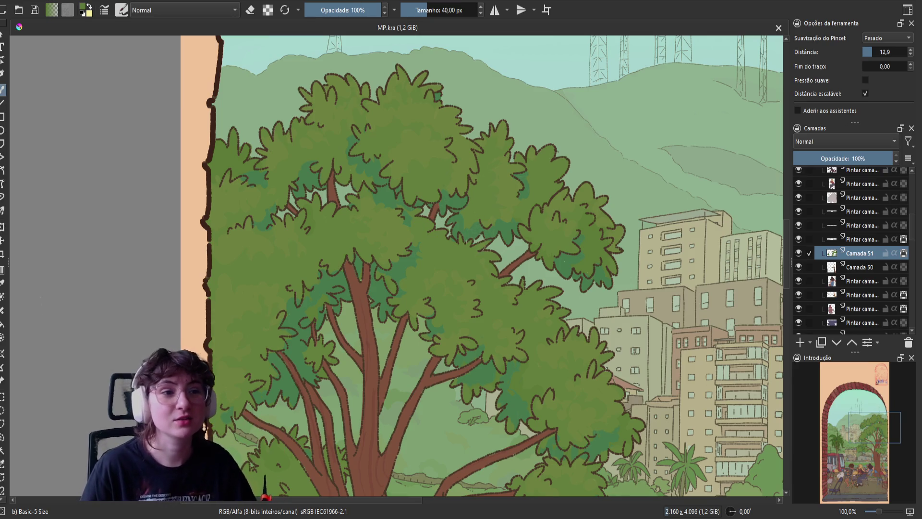
left_click_drag(492, 242, 485, 244)
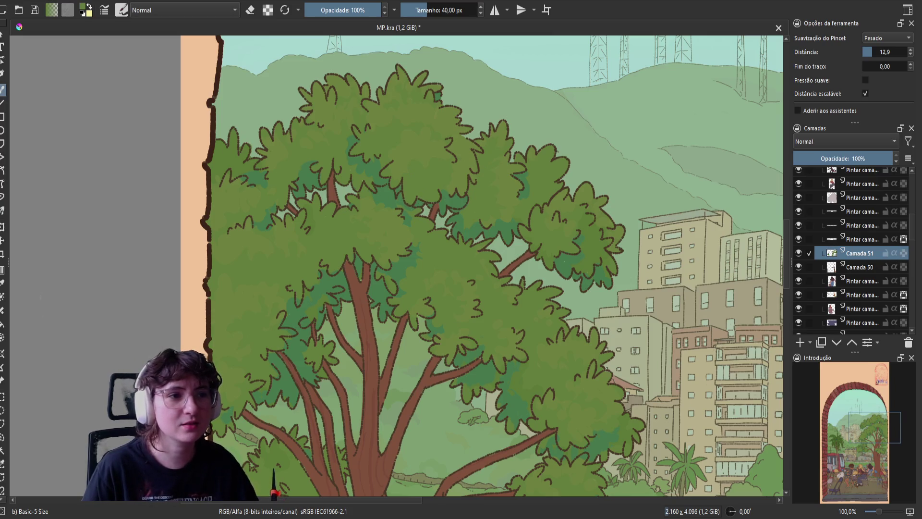
Sample foliage greens, toggle Inherit Alpha on Camada 51, and move the view toward the tree trunk.
left_click(448, 198, "ctrl")
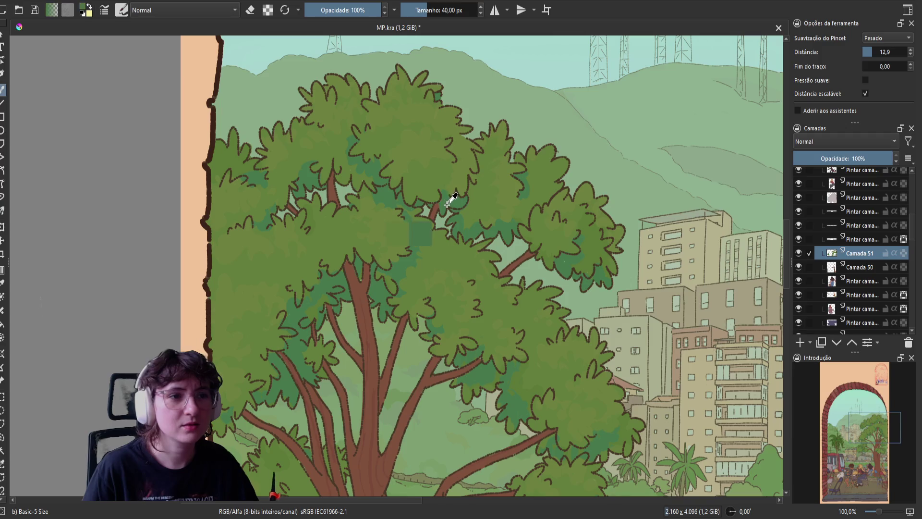
left_click(448, 198, "ctrl")
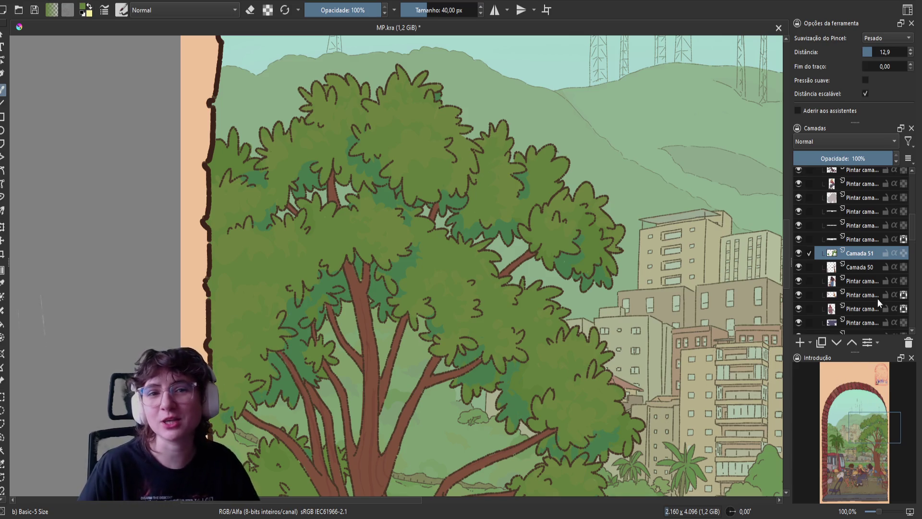
left_click(902, 253)
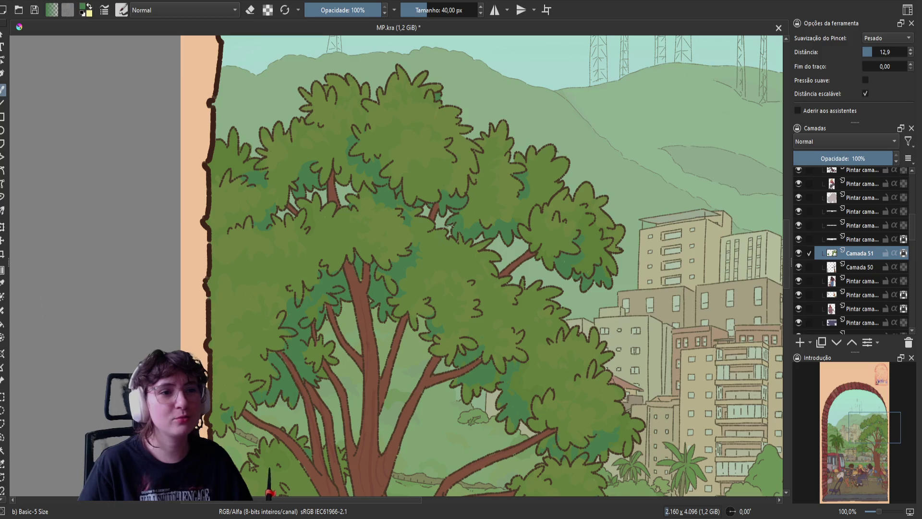
left_click(903, 253)
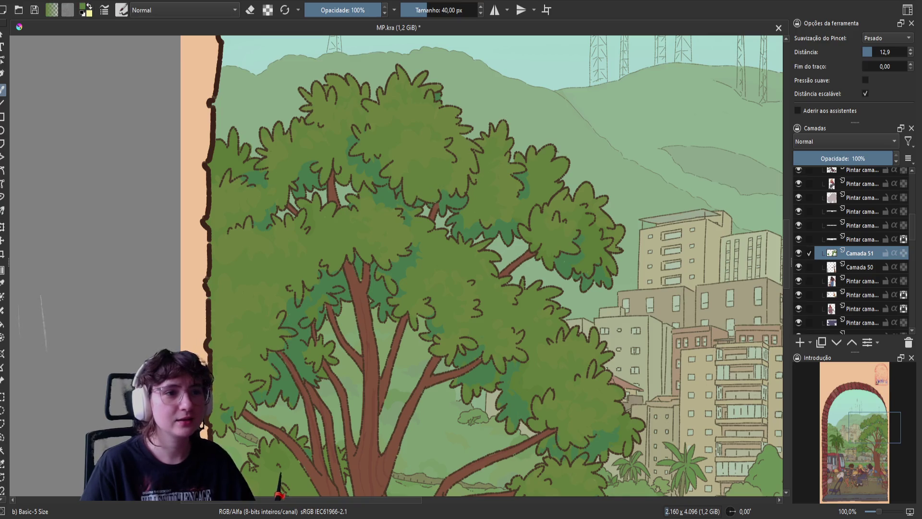
left_click_drag(532, 324, 498, 224)
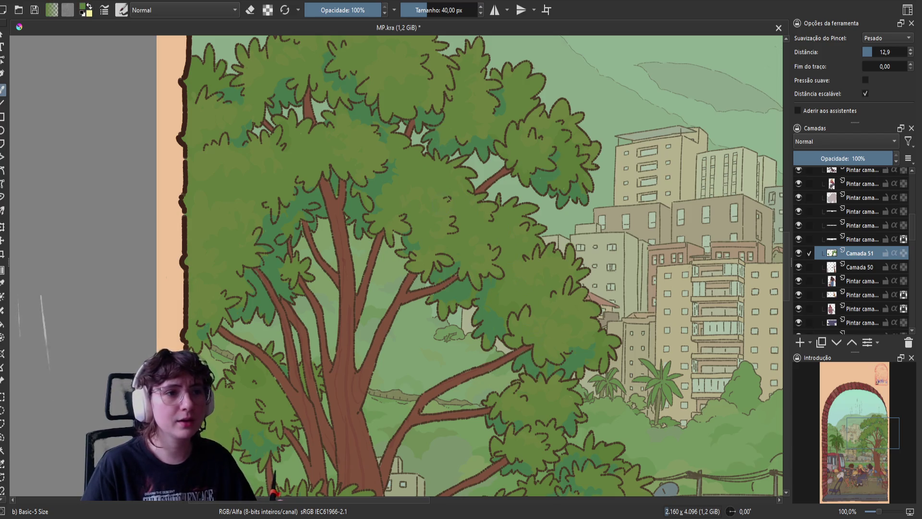
scroll(447, 282, "up", 1)
Bring the lower trunk and street buildings into view, sample the foliage green, and test the brush.
left_click_drag(433, 278, 432, 144)
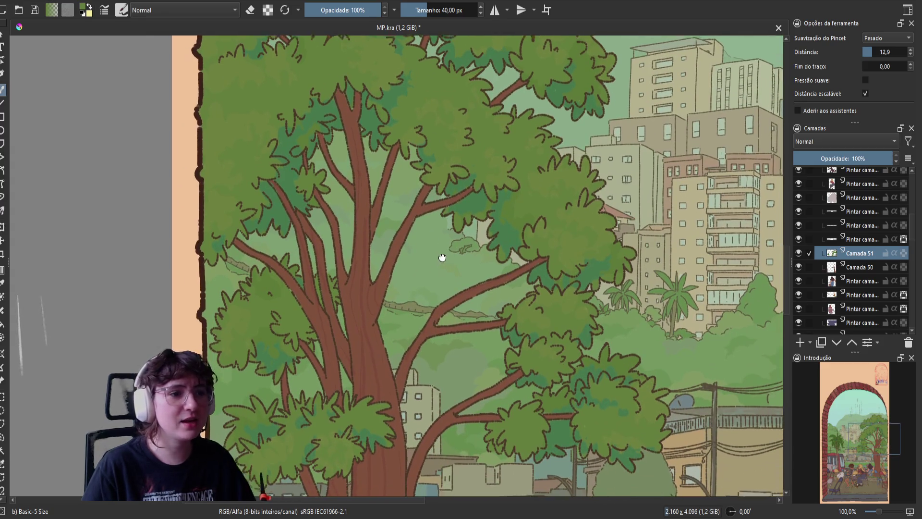
mouse_move(443, 257)
left_mouse_down()
mouse_move(438, 196)
mouse_move(452, 199)
left_mouse_up()
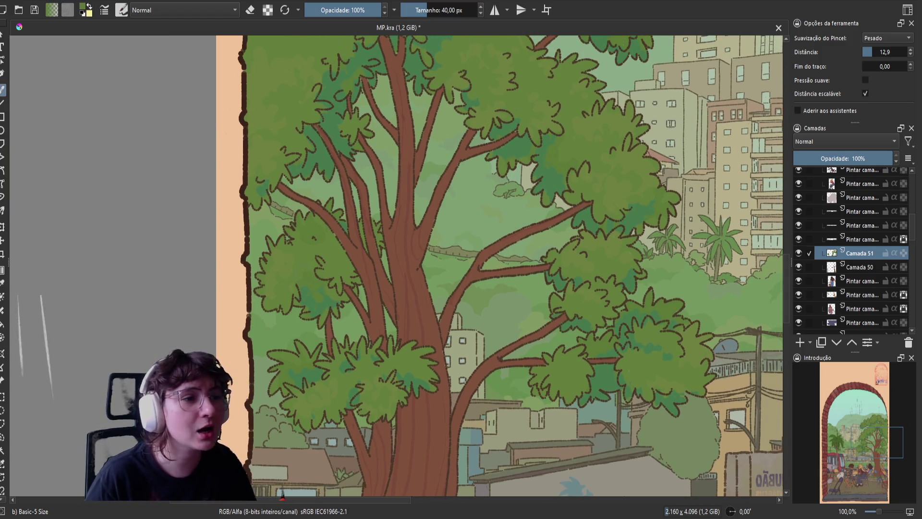
right_click(445, 239)
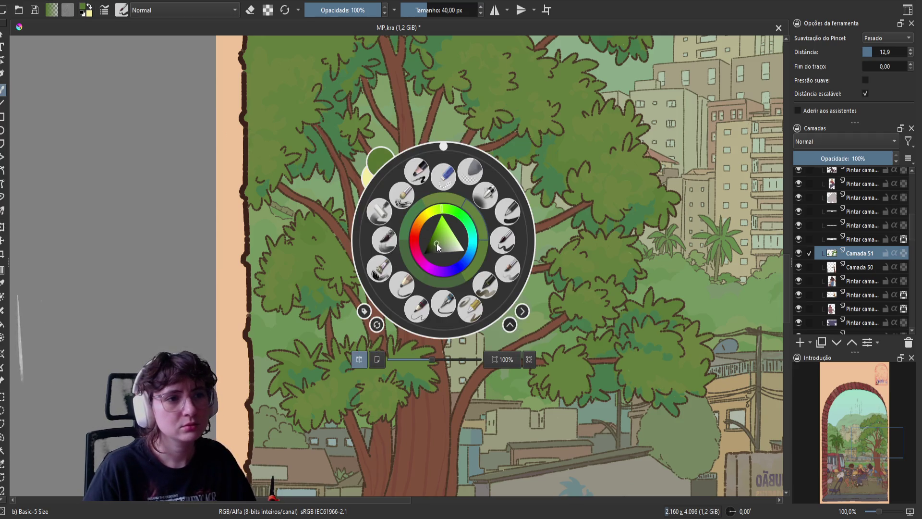
left_click(338, 272)
left_click(312, 281, "ctrl")
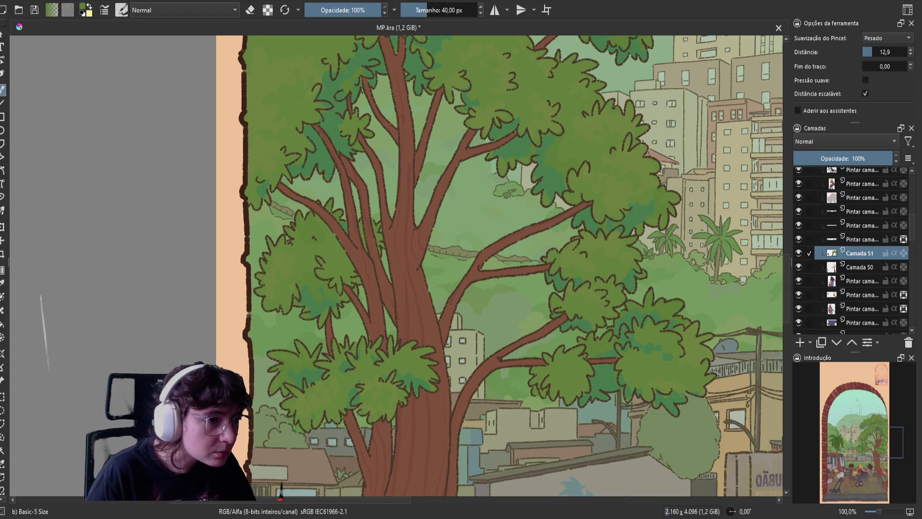
mouse_move(18, 298)
left_mouse_down()
mouse_move(21, 360)
mouse_move(47, 343)
mouse_move(51, 377)
left_mouse_up()
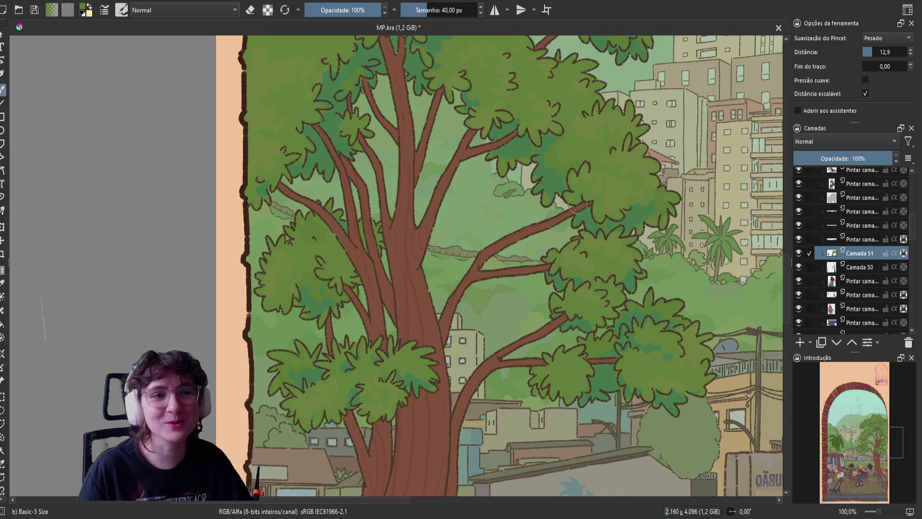
Shade the tree's lower leaf clumps in darker teal-green beneath lighter green tops.
key("e")
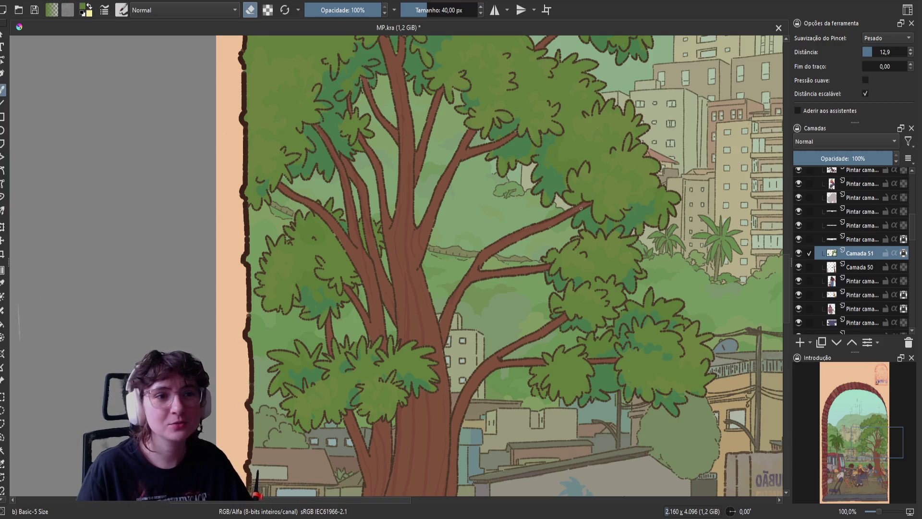
key("e")
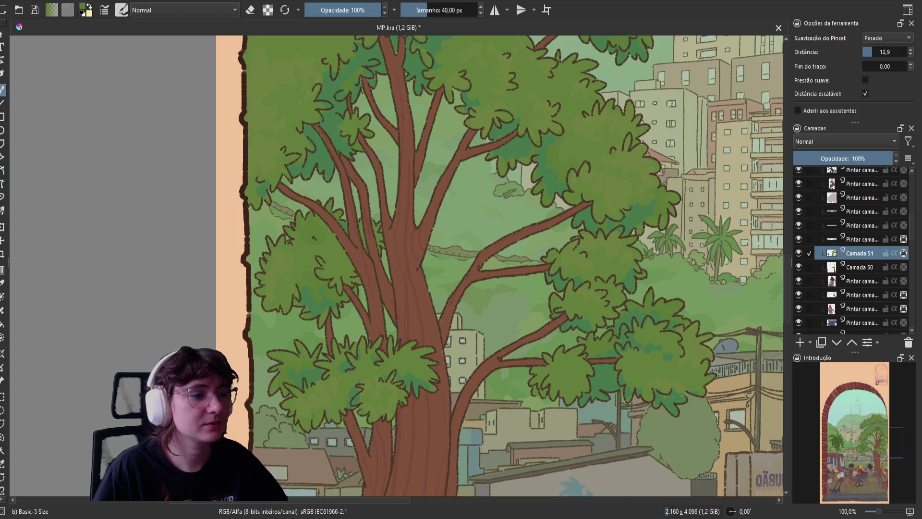
scroll(500, 265, "up", 1)
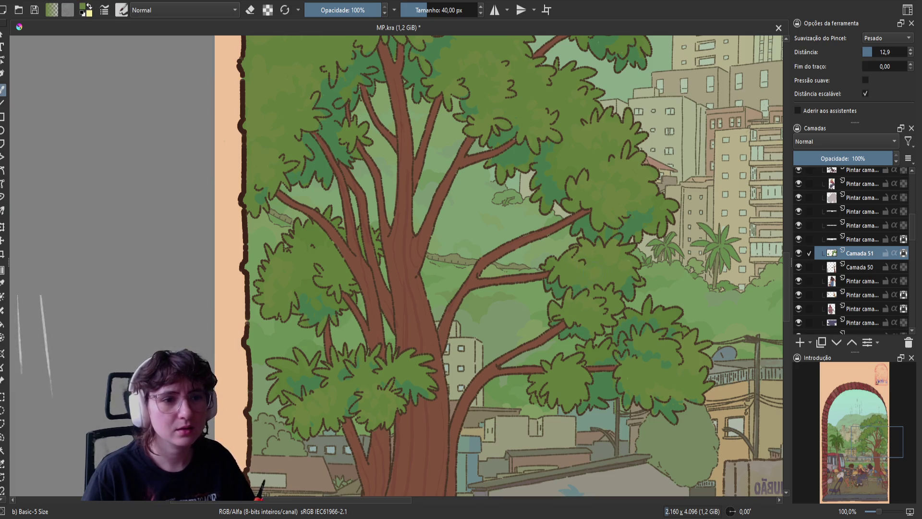
Paint the tree canopy with a smaller brush, working across to the upper branches and buildings.
key("[")
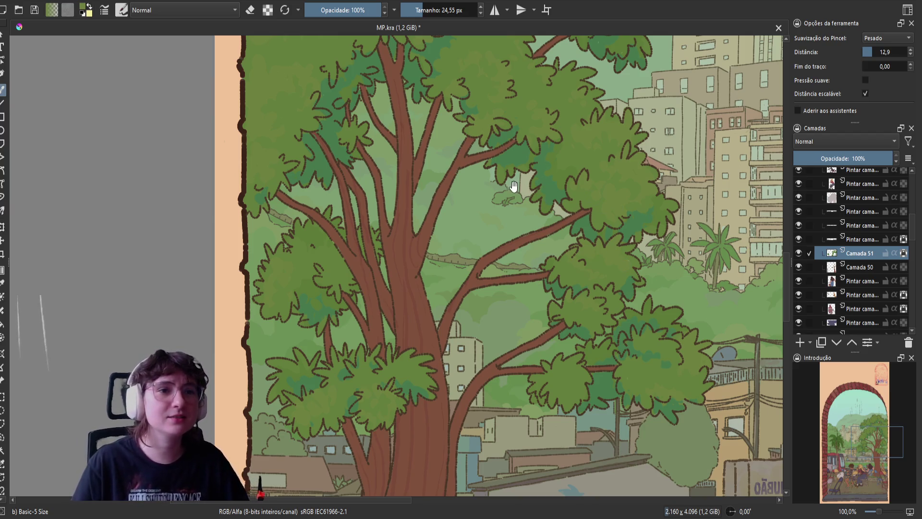
left_click_drag(513, 186, 429, 225)
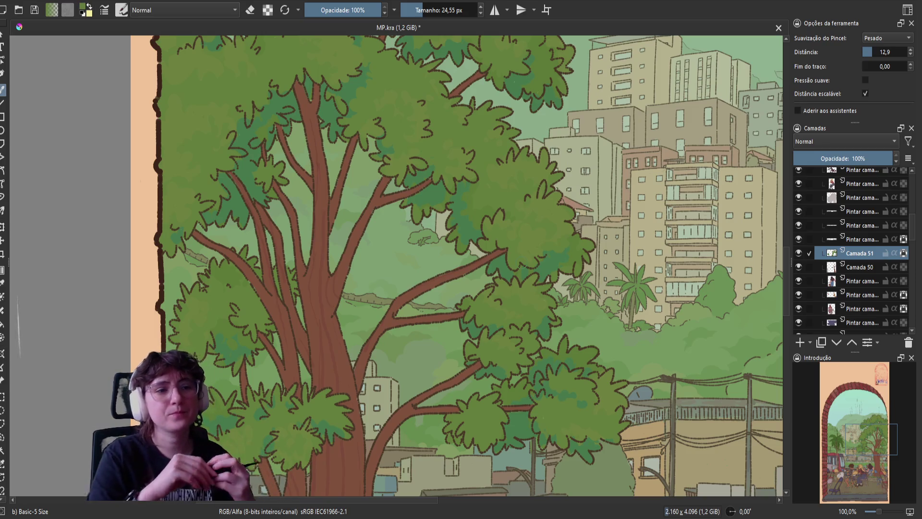
left_click_drag(500, 175, 469, 223)
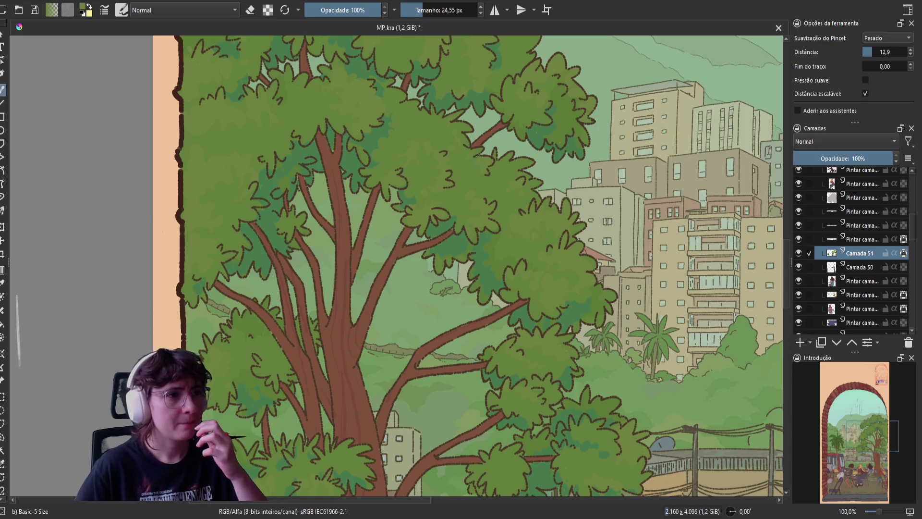
left_click_drag(397, 236, 346, 154)
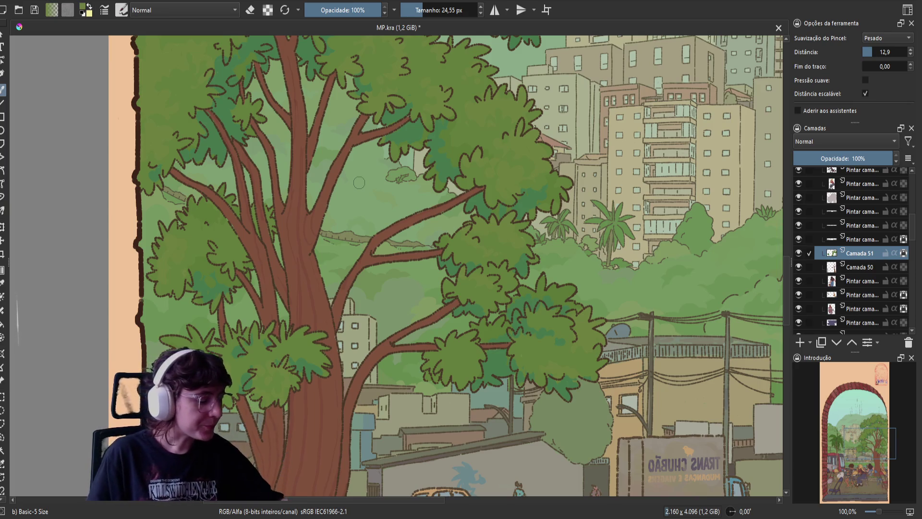
scroll(359, 183, "down", 3)
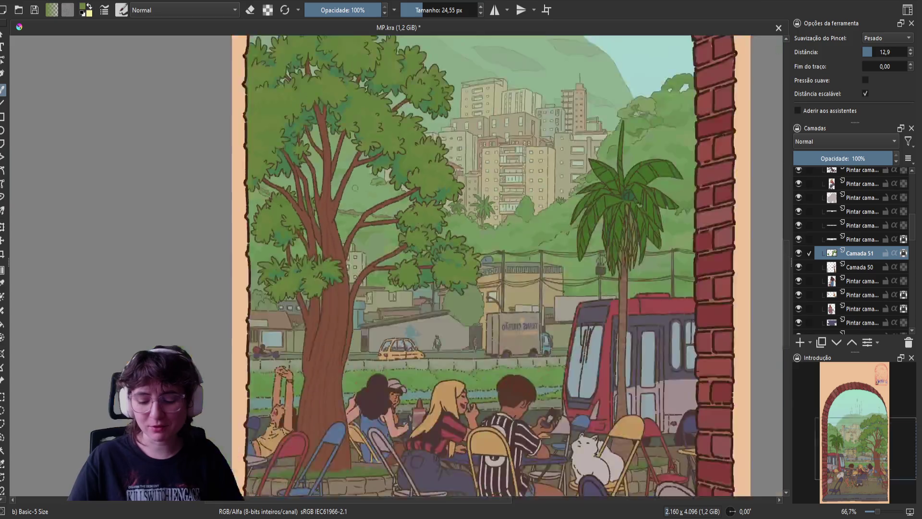
Turn off Mirror View and recentre the whole illustration in the window.
key("m")
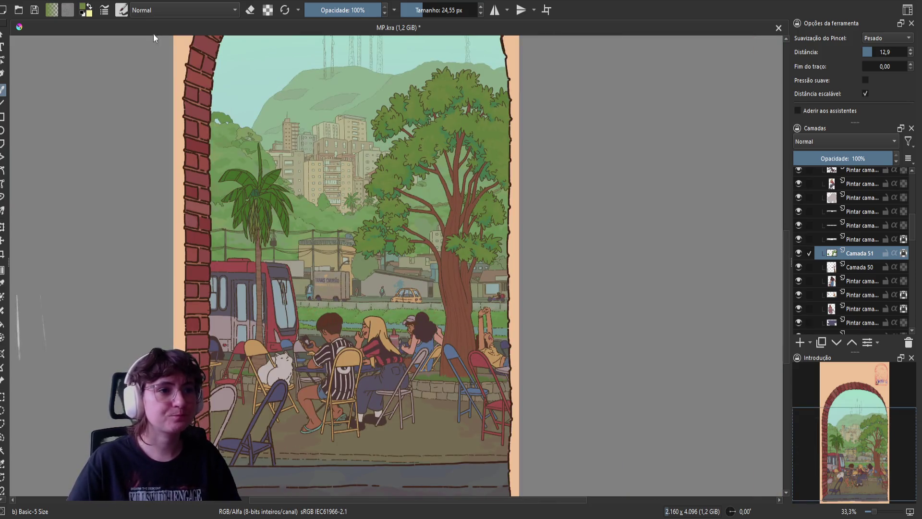
left_click_drag(436, 188, 470, 205)
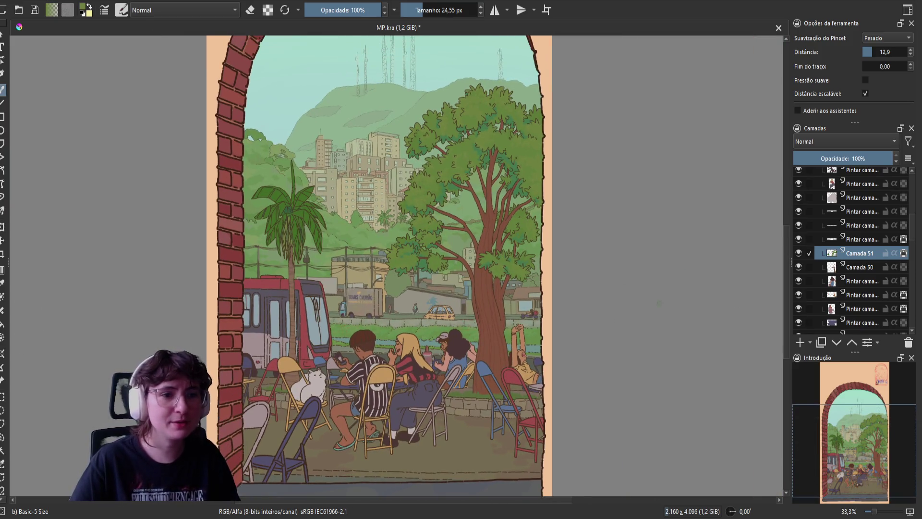
scroll(868, 243, "up", 4)
scroll(784, 218, "up", 1)
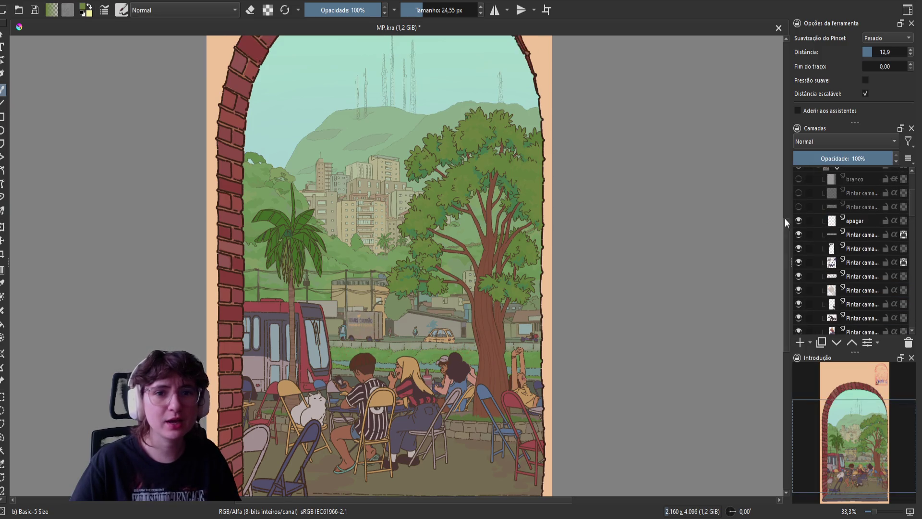
scroll(805, 221, "up", 2)
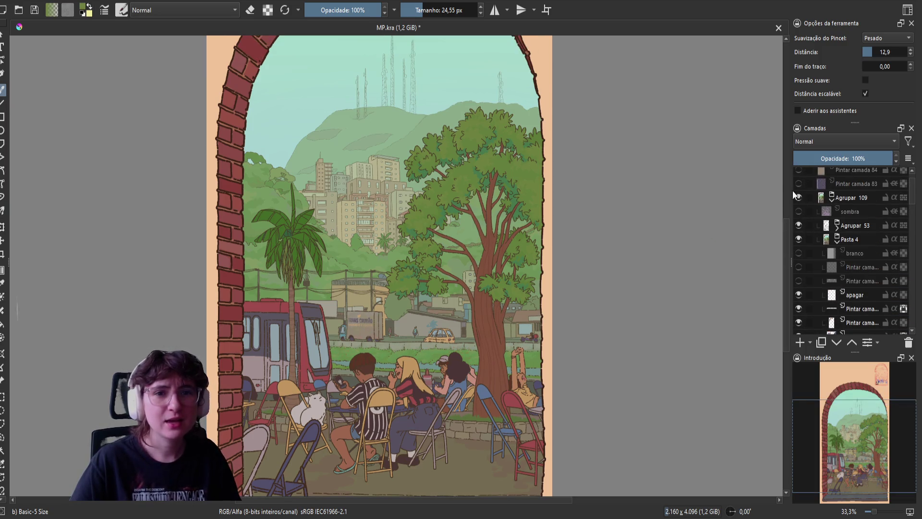
Toggle the 'sombra' shading layer on and off twice, leaving it hidden.
left_click(798, 212)
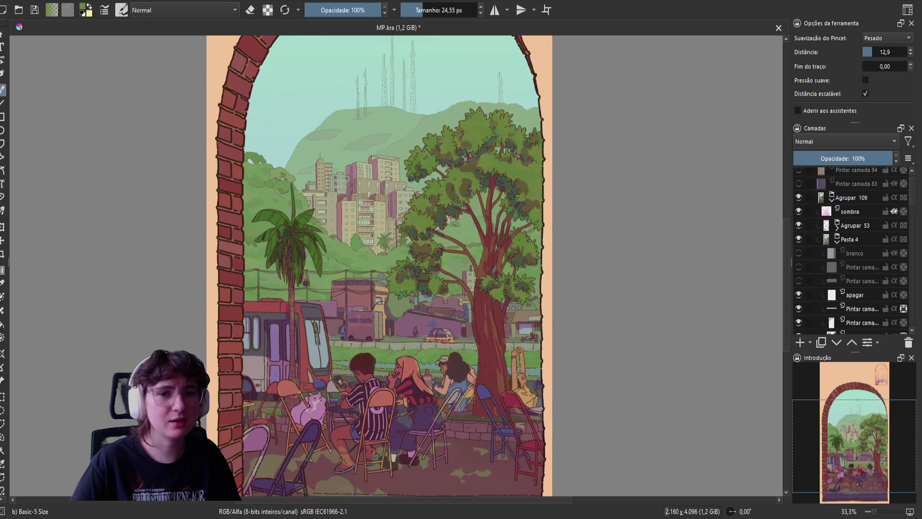
left_click(798, 211)
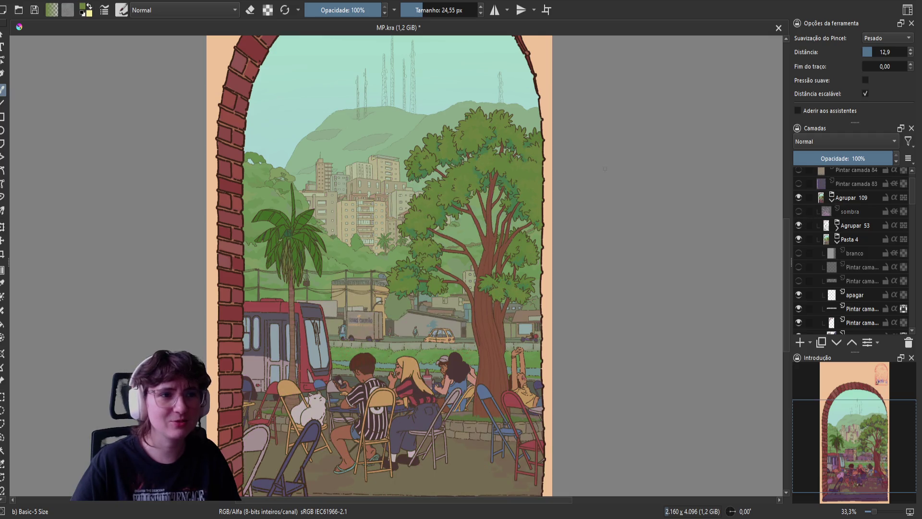
left_click(798, 211)
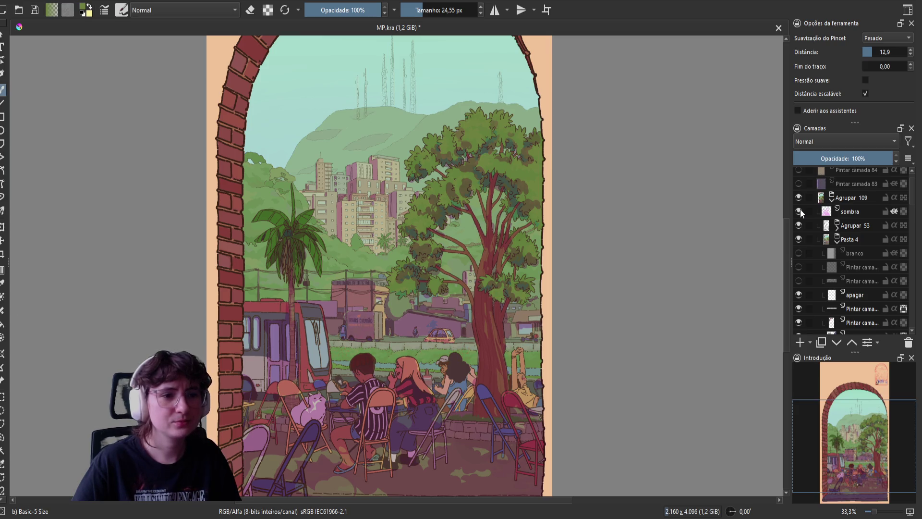
left_click(799, 211)
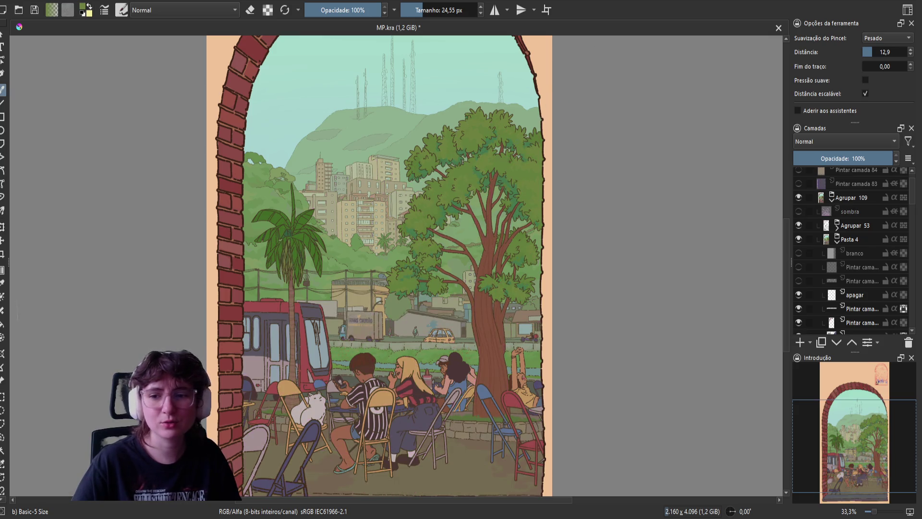
scroll(617, 168, "up", 3)
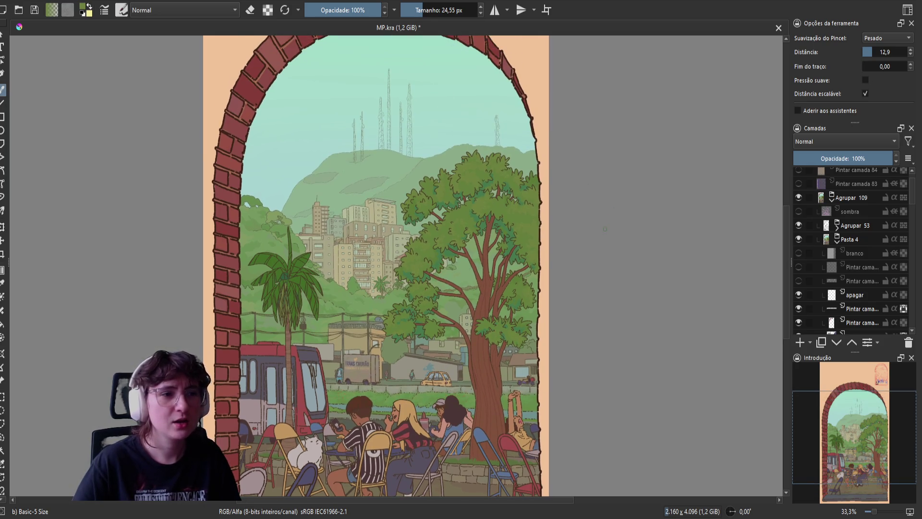
left_click_drag(633, 461, 619, 420)
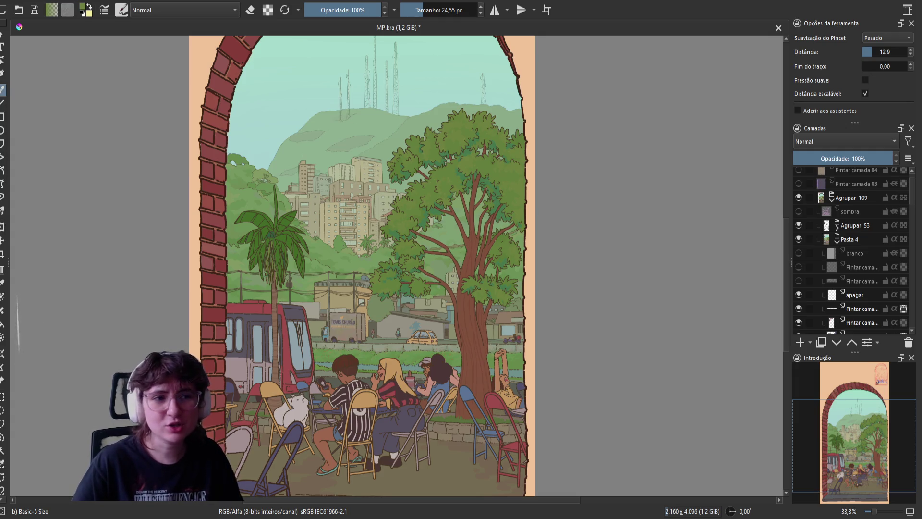
Zoom in to 100% on the street with the yellow car and truck behind the tree.
left_click_drag(384, 288, 459, 228)
key("plus")
scroll(851, 275, "down", 3)
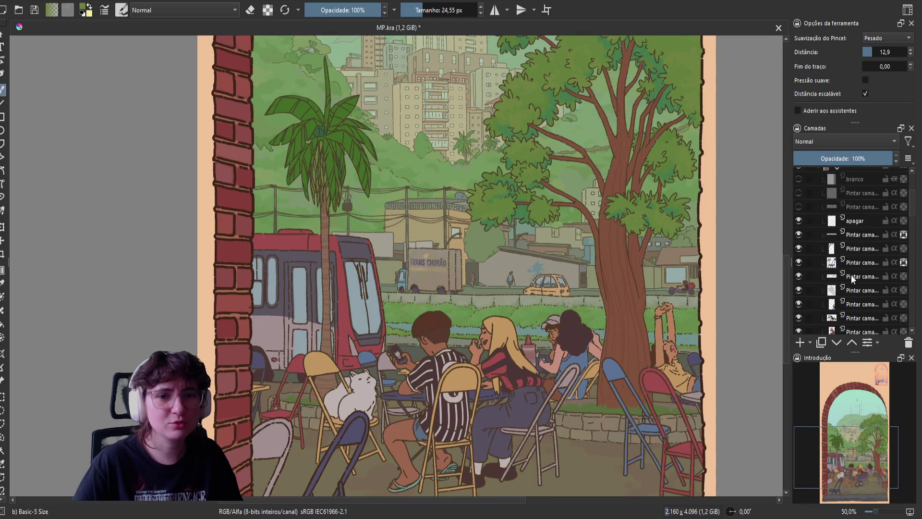
scroll(851, 274, "down", 3)
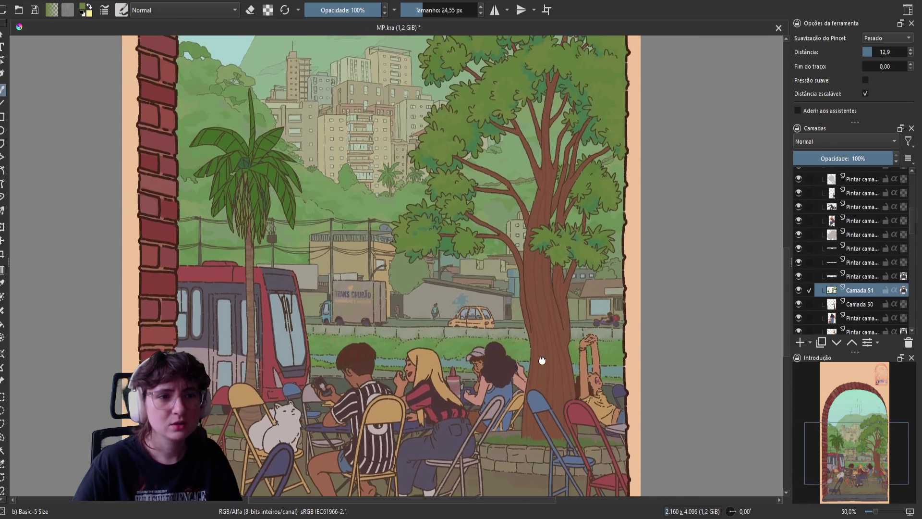
key("plus")
key("plus")
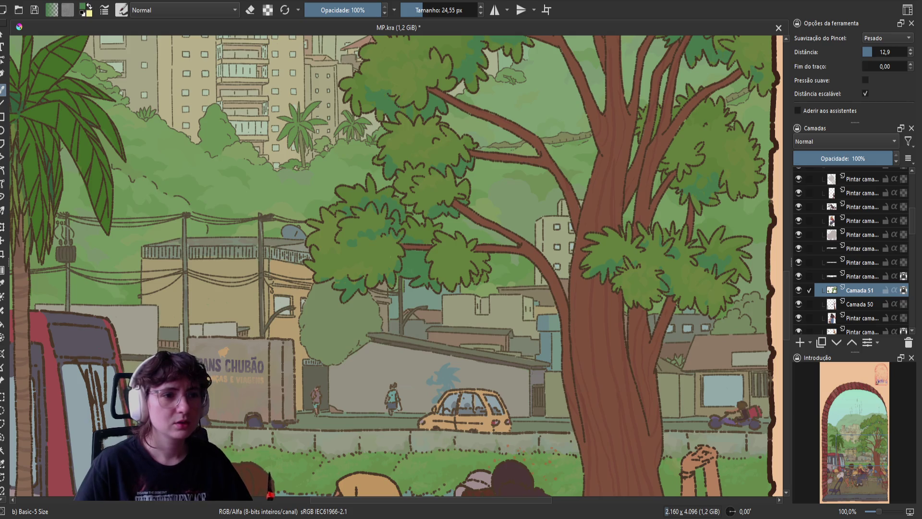
Toggle eraser mode off again, then mirror the view horizontally and pan to the tree and truck.
key("e")
key("e")
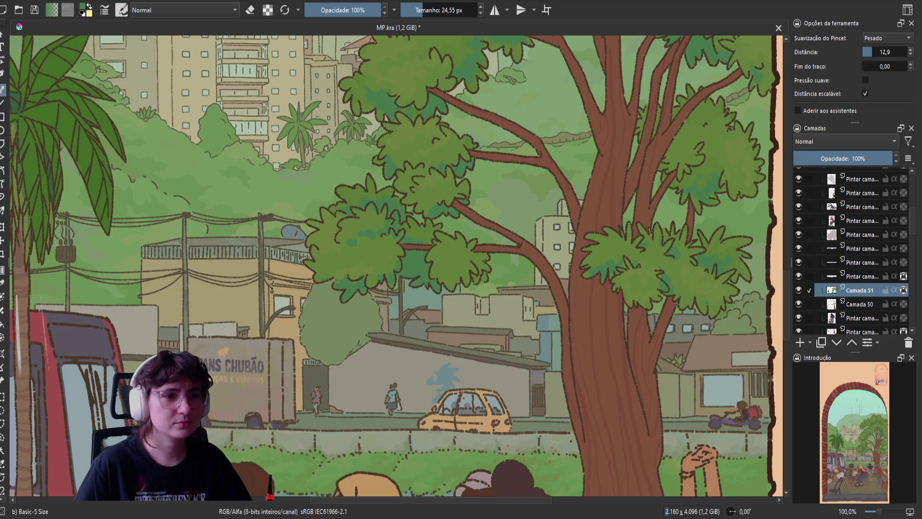
key("e")
key("e")
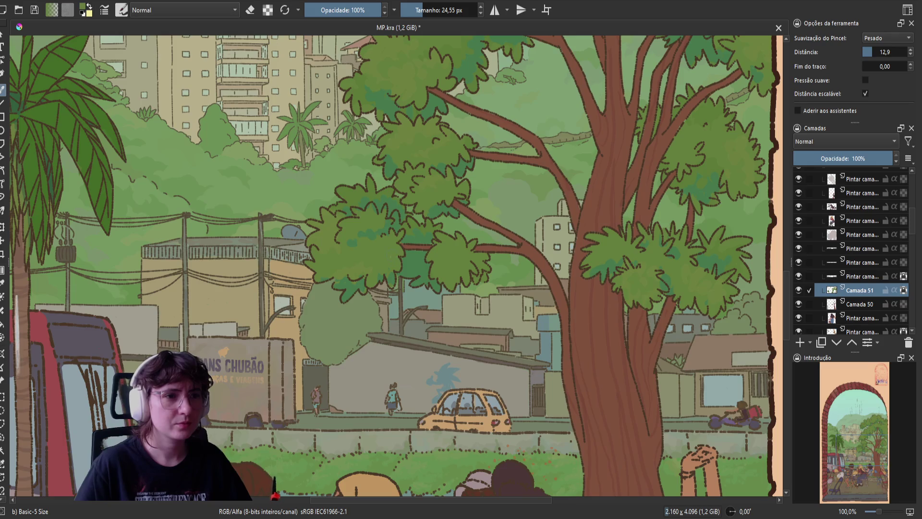
key("m")
mouse_move(367, 232)
left_mouse_down()
mouse_move(535, 239)
mouse_move(416, 247)
mouse_move(401, 258)
left_mouse_up()
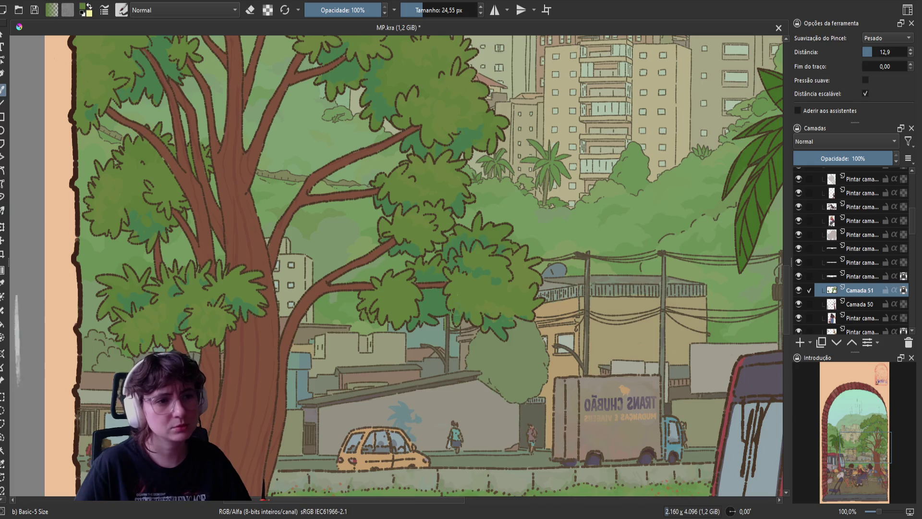